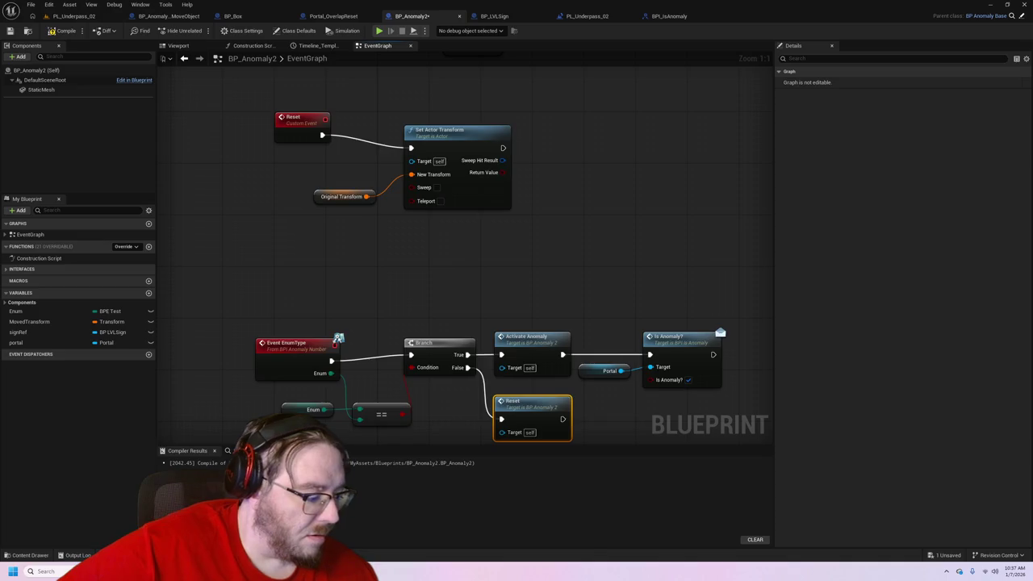
# - Play 'Face Down' in Spotify, minimize it, and pan the BP_Anomaly2 graph toward the anomaly nodes
pyautogui.hotkey('alt', 'Tab')
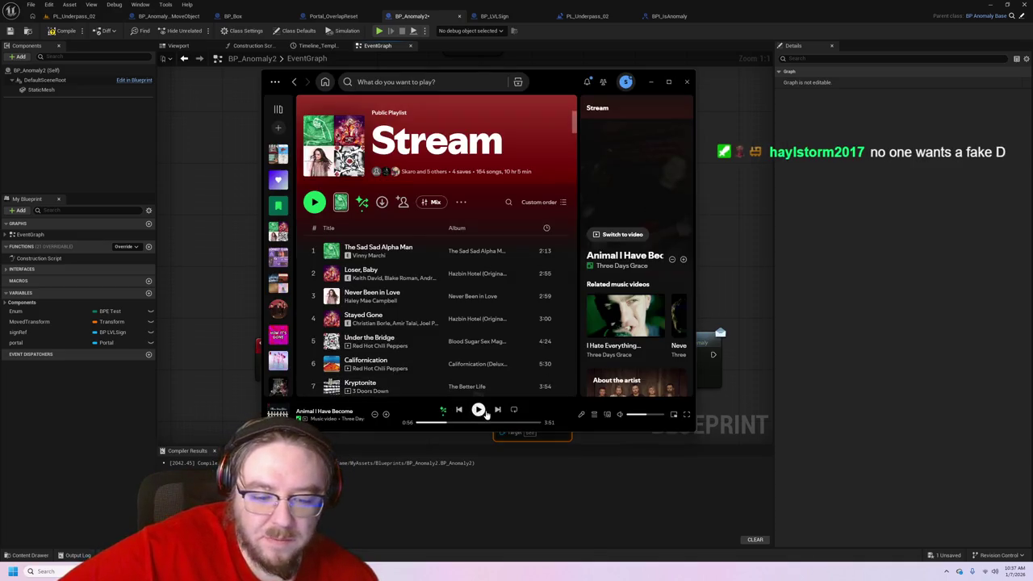
pyautogui.click(485, 411)
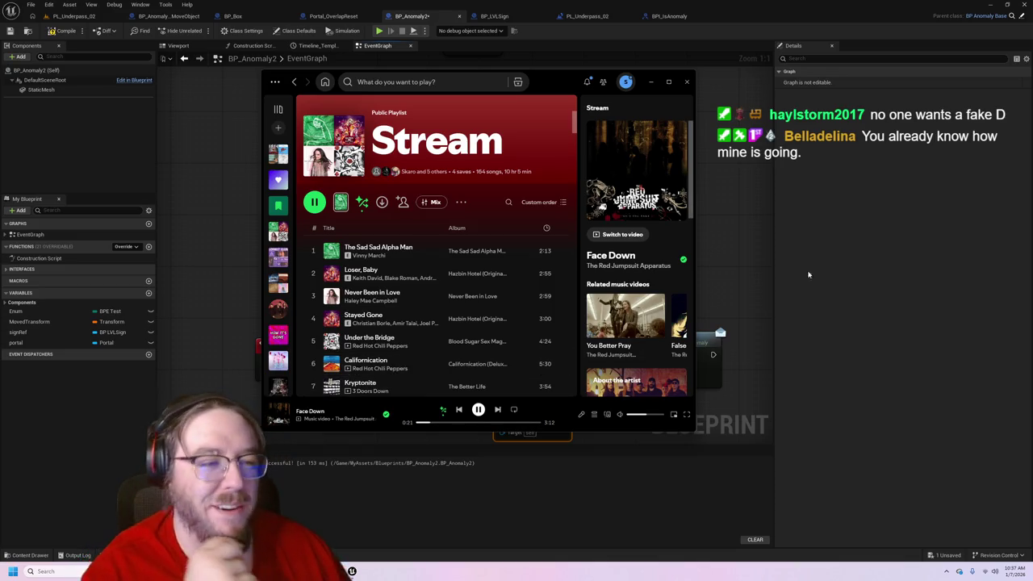
pyautogui.click(869, 258)
pyautogui.moveTo(641, 326); pyautogui.dragTo(604, 256)
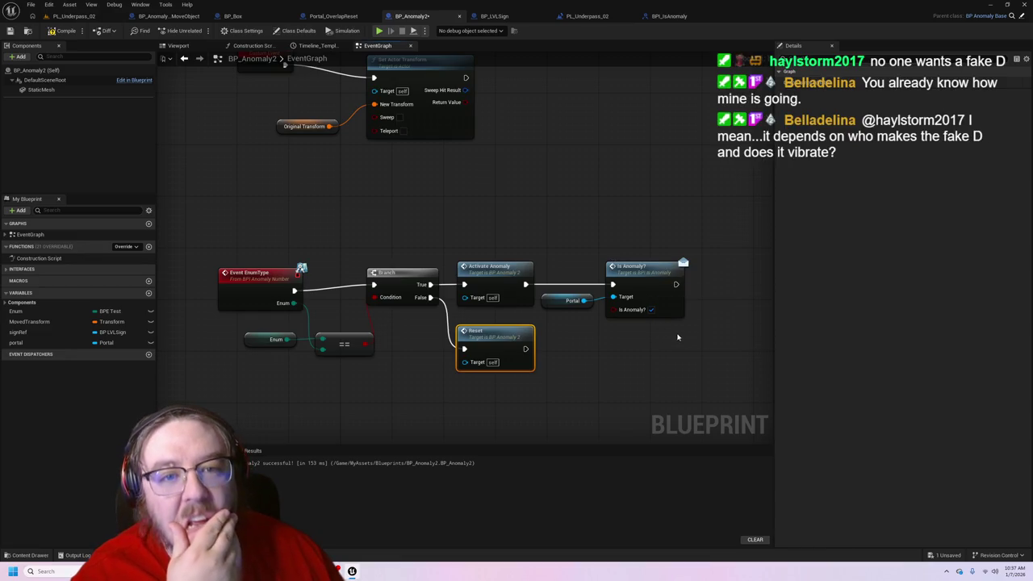
# - Open the Portal_OverlapReset blueprint graph and pan to its sign nodes
pyautogui.click(569, 301)
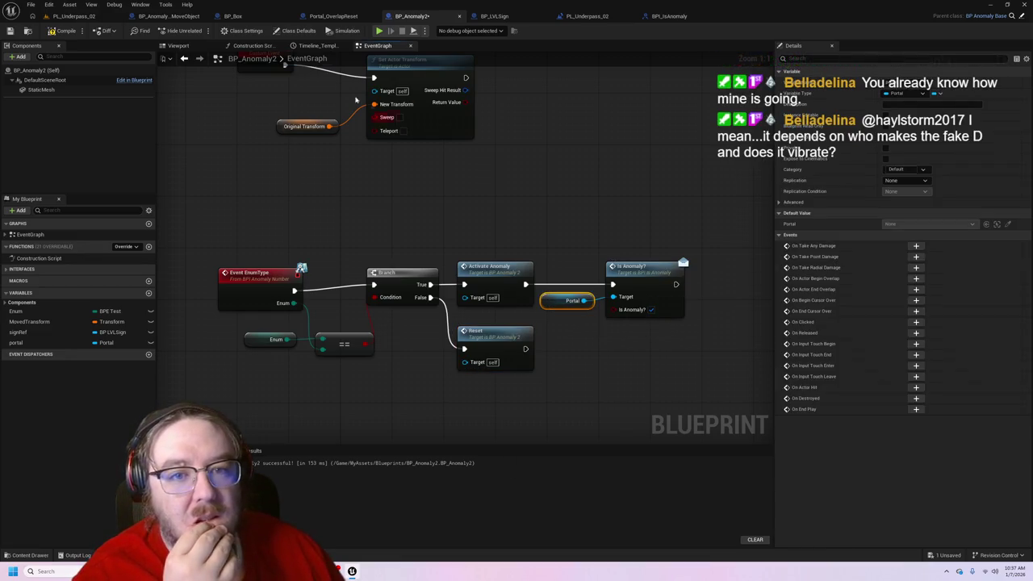
pyautogui.click(315, 16)
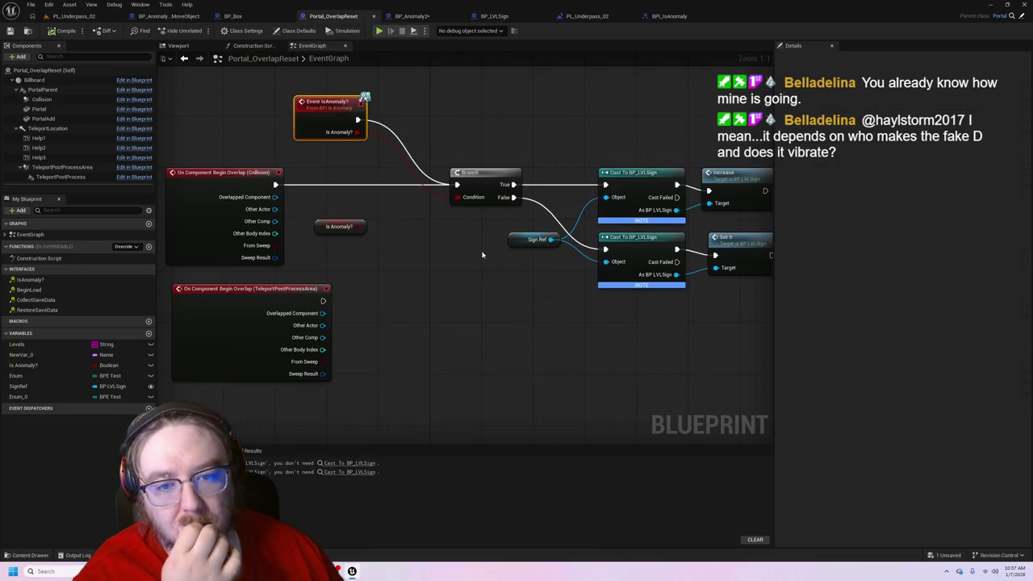
pyautogui.moveTo(316, 104); pyautogui.dragTo(315, 116)
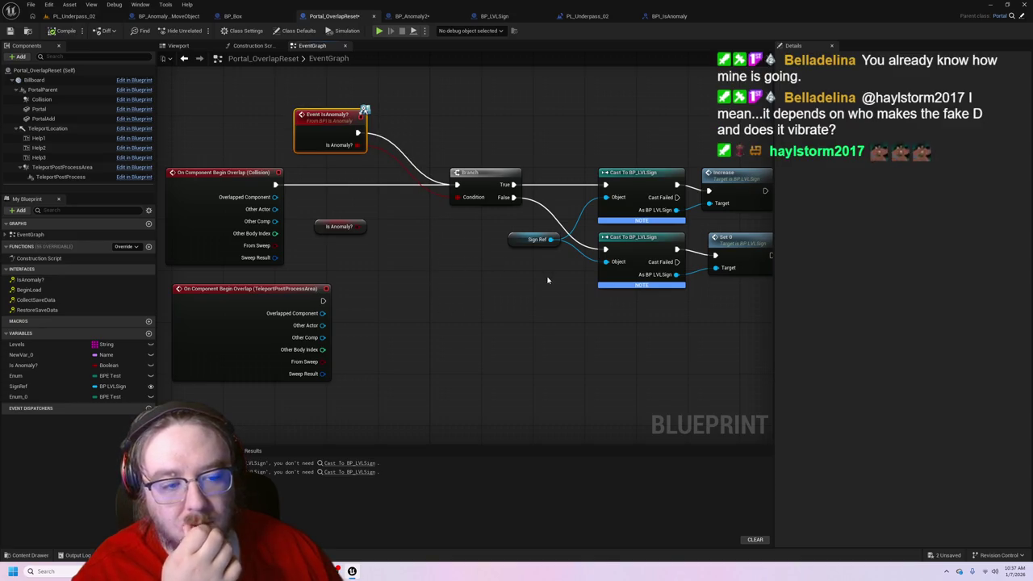
pyautogui.moveTo(729, 318); pyautogui.dragTo(646, 354)
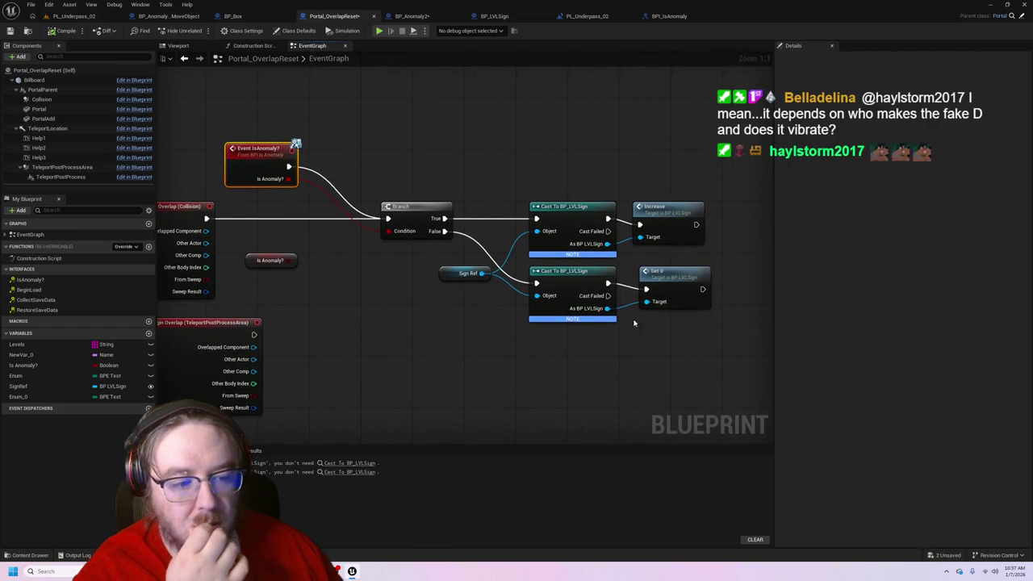
# - Wire the casts' As BP LVLSign outputs into the Set 0 and Increase targets, breaking the wrong link
pyautogui.moveTo(606, 243); pyautogui.dragTo(647, 302)
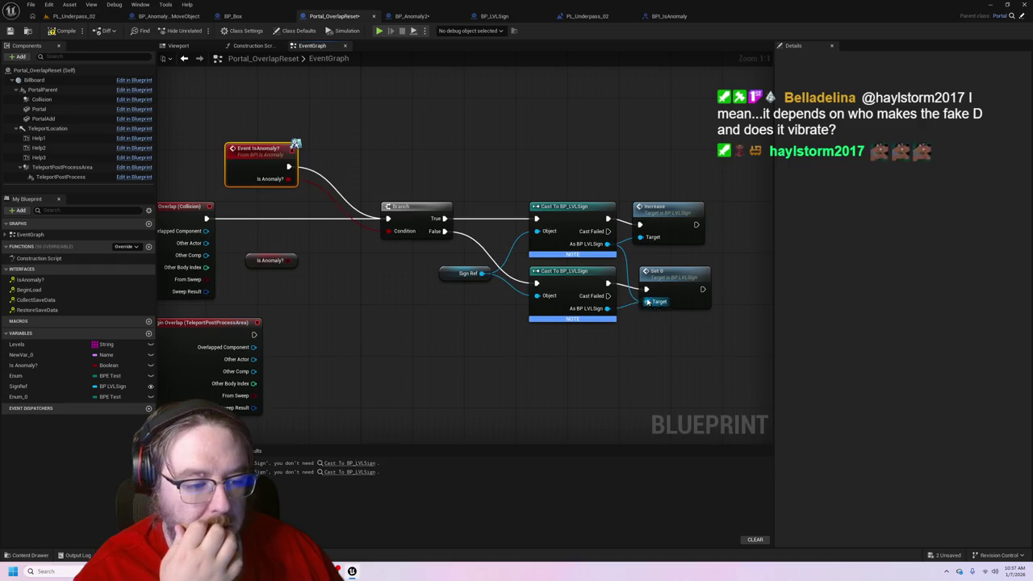
pyautogui.moveTo(608, 218); pyautogui.dragTo(647, 289)
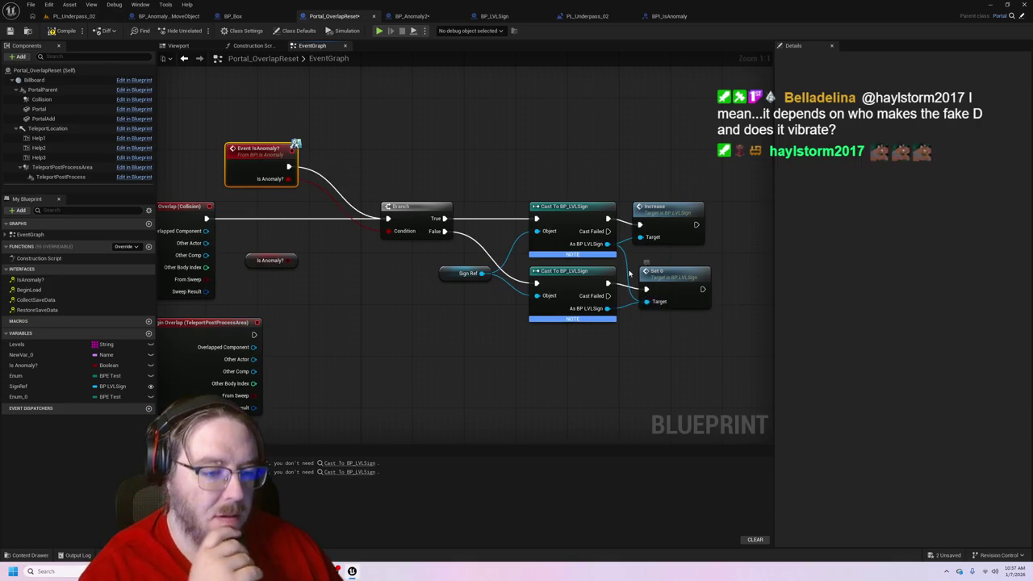
pyautogui.keyDown('alt'); pyautogui.click(610, 244); pyautogui.keyUp('alt')
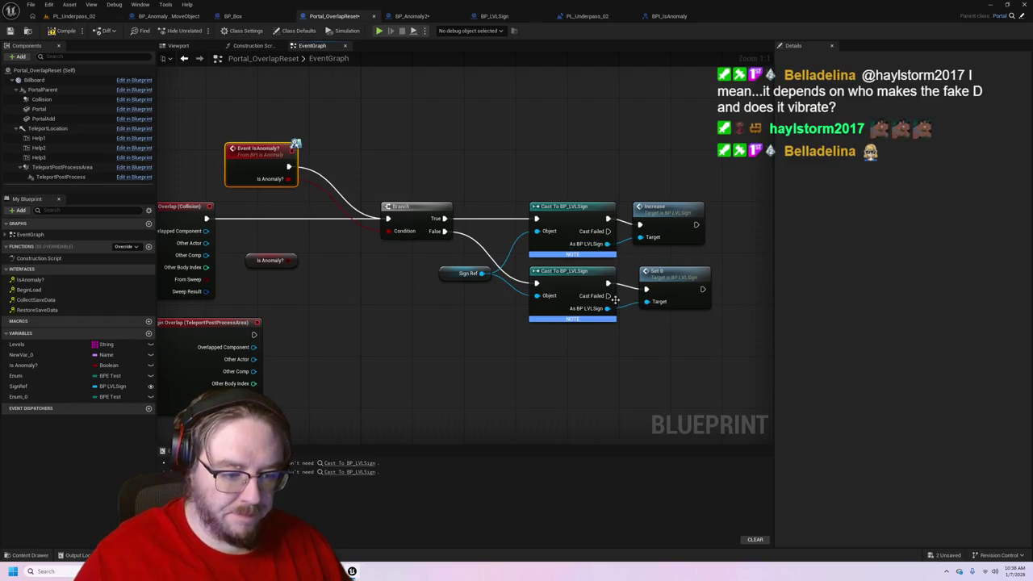
pyautogui.moveTo(607, 309)
pyautogui.mouseDown()
pyautogui.moveTo(646, 302)
pyautogui.moveTo(641, 225)
pyautogui.mouseUp()
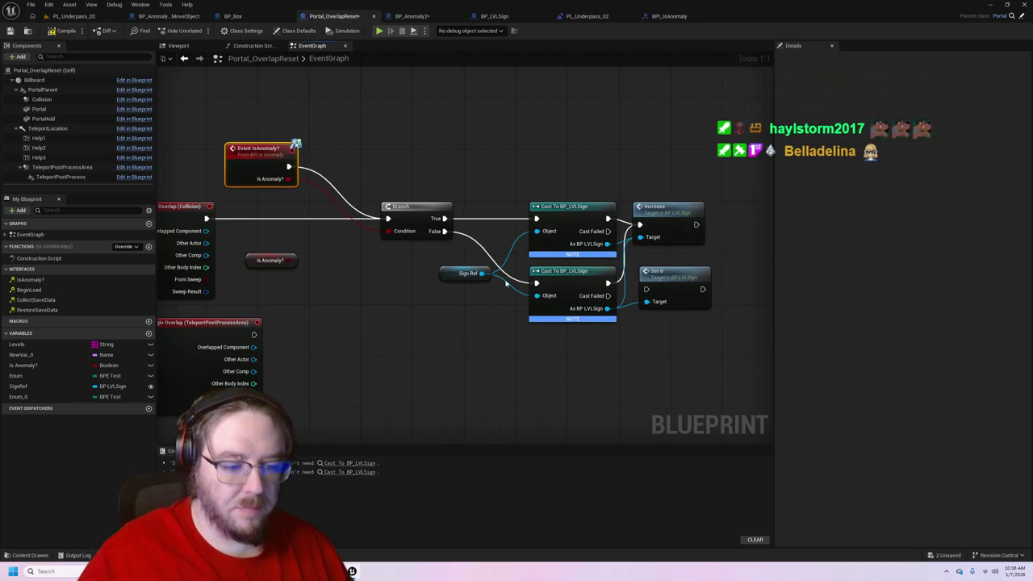
pyautogui.click(74, 16)
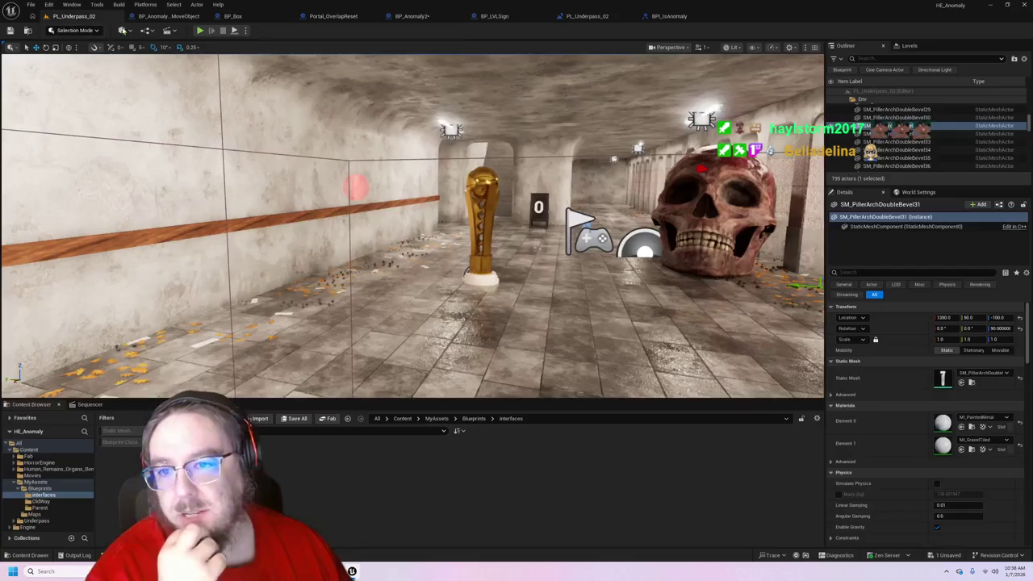
# - Playtest the level, walking down the corridor to check the sign counter
pyautogui.click(200, 32)
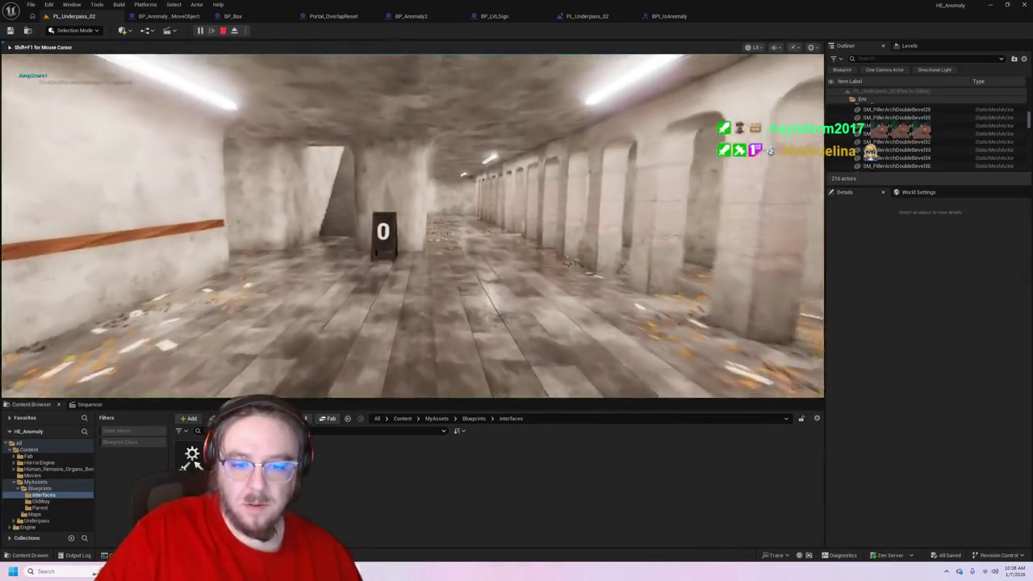
pyautogui.press('w')
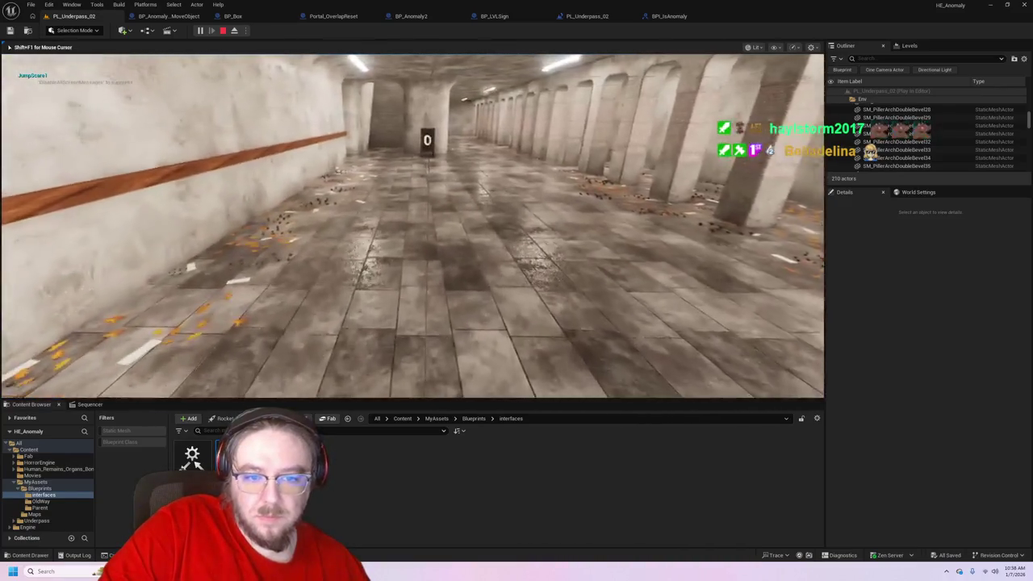
pyautogui.press('Escape')
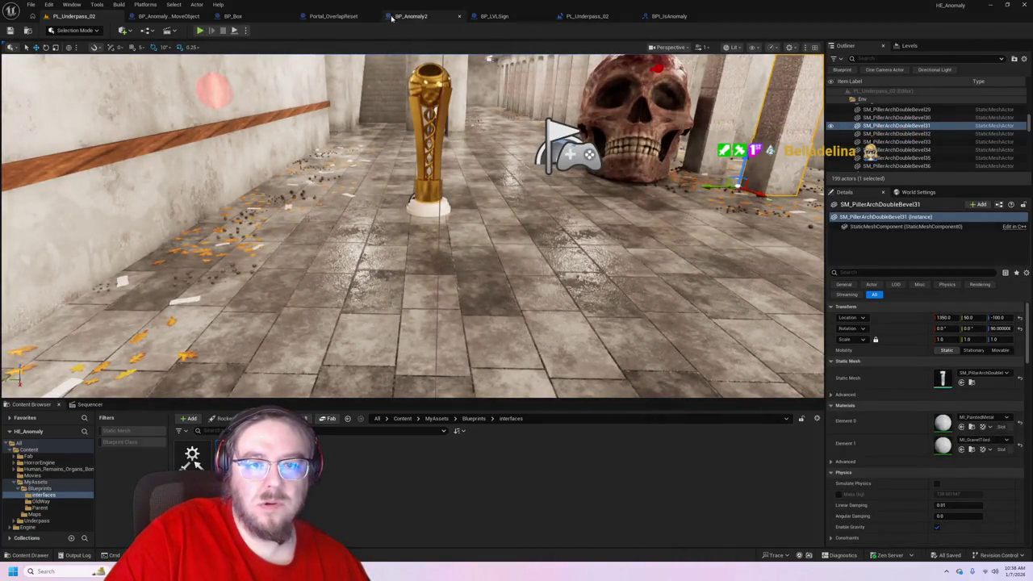
# - Return to the Portal_OverlapReset event graph and select the Sign Ref variable
pyautogui.click(349, 17)
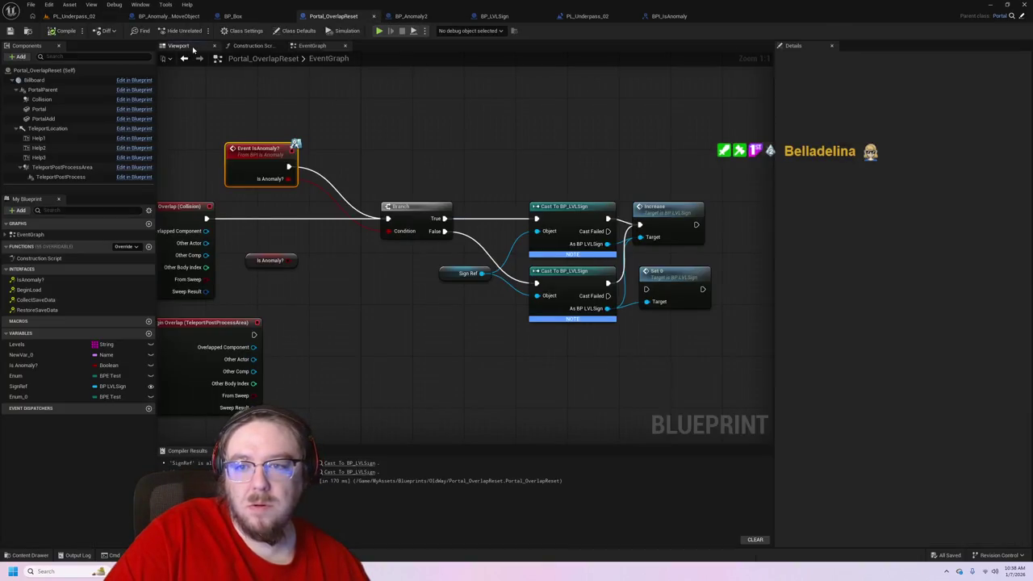
pyautogui.click(192, 47)
pyautogui.click(317, 49)
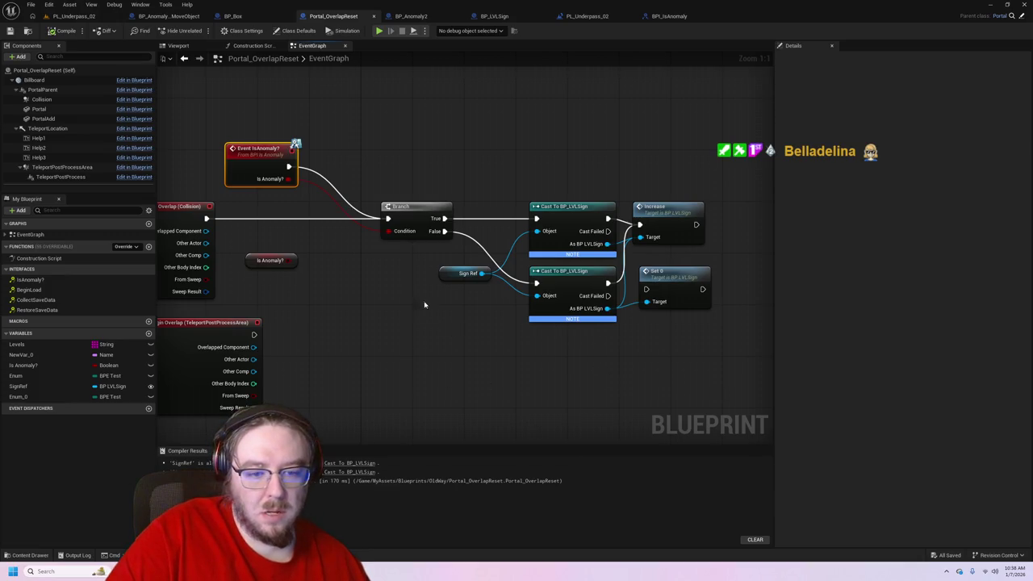
pyautogui.moveTo(444, 279); pyautogui.dragTo(445, 269)
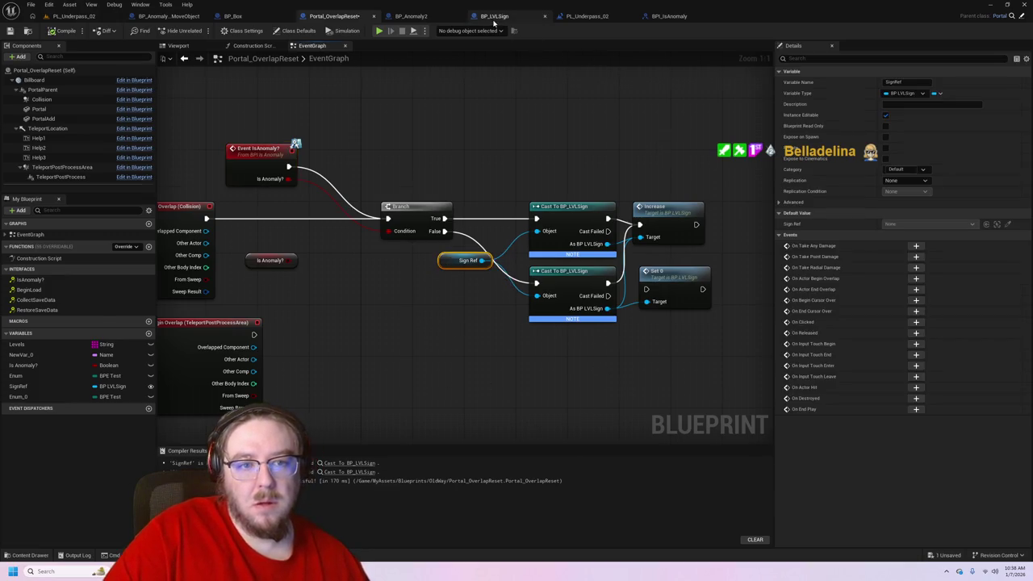
# - Review BP_LVLSign's Event Tick, Increase and set0 logic, nudging the Event Tick node
pyautogui.click(494, 16)
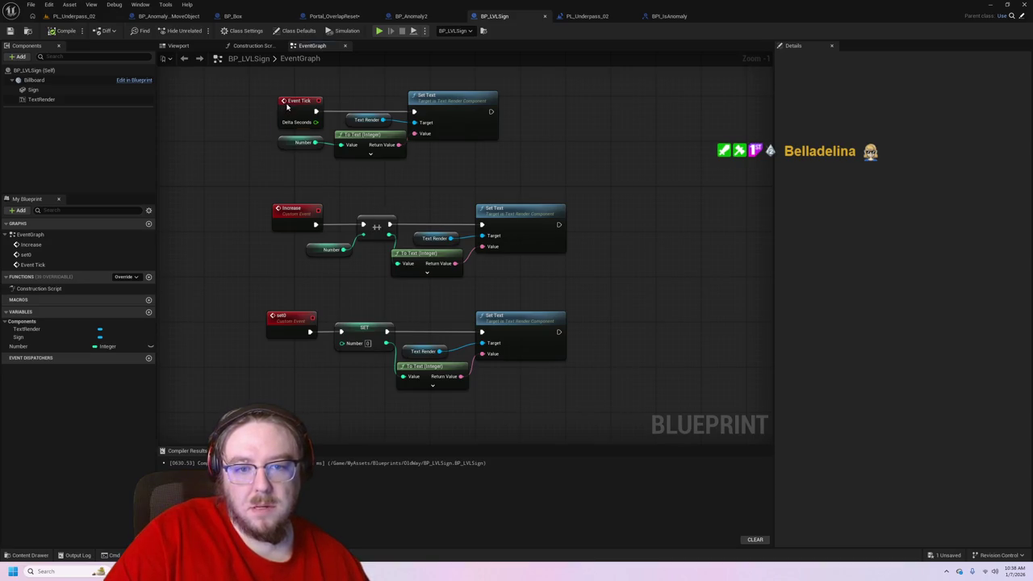
pyautogui.moveTo(287, 105); pyautogui.dragTo(280, 95)
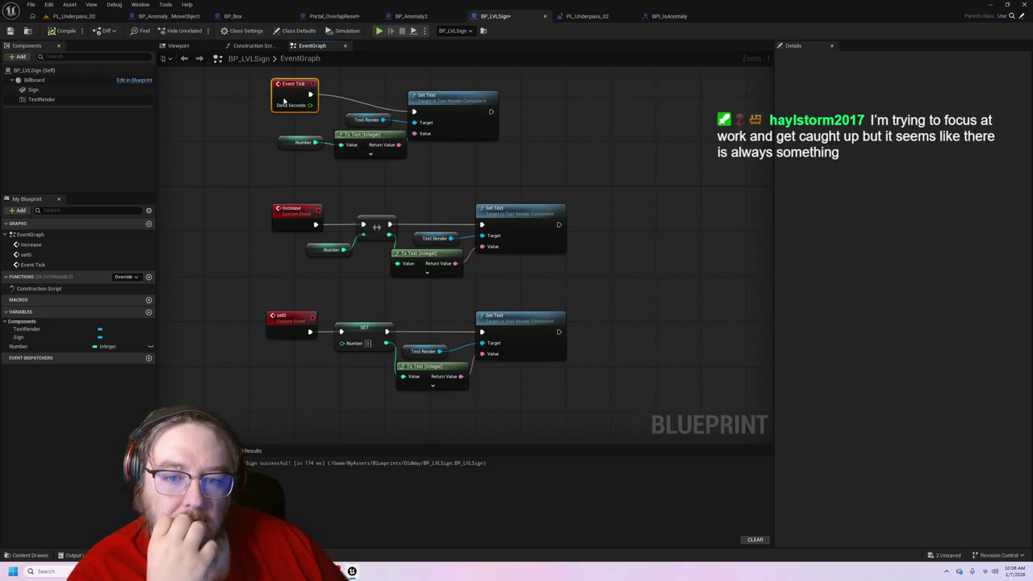
pyautogui.moveTo(284, 100); pyautogui.dragTo(287, 118)
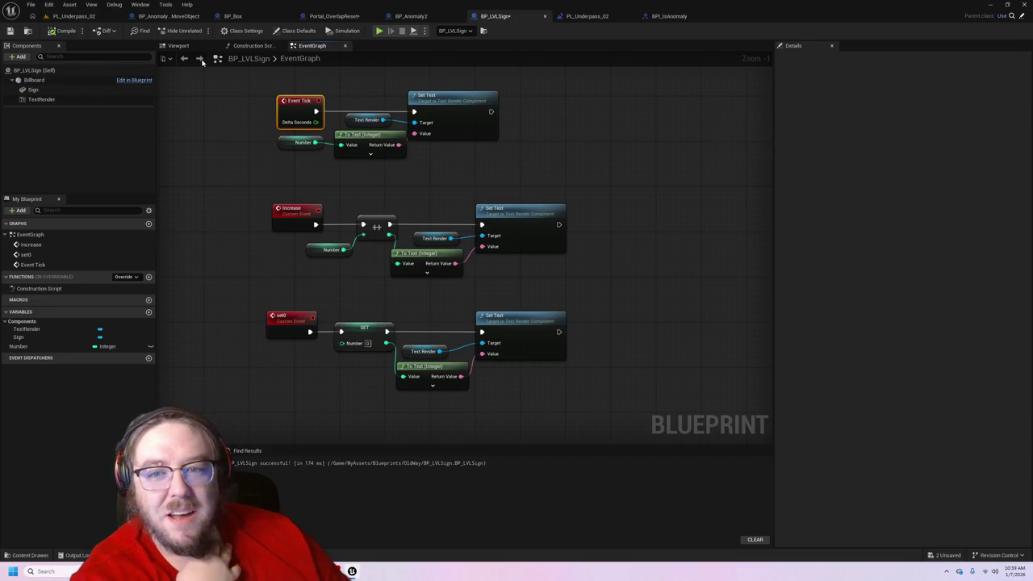
pyautogui.click(401, 17)
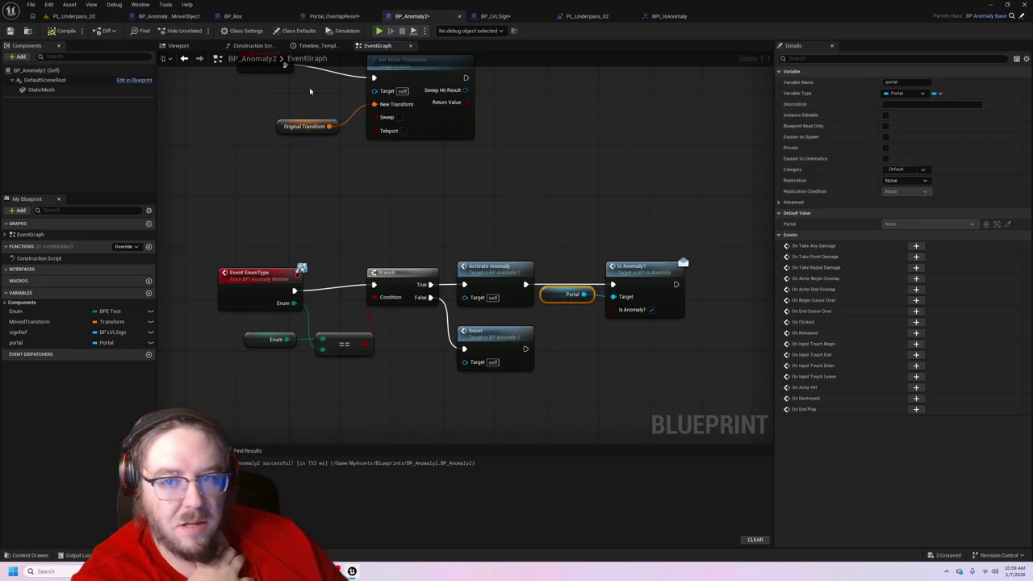
# - Step through BP_Box and Portal_OverlapReset, then close the Portal_OverlapReset blueprint
pyautogui.click(251, 17)
pyautogui.click(327, 15)
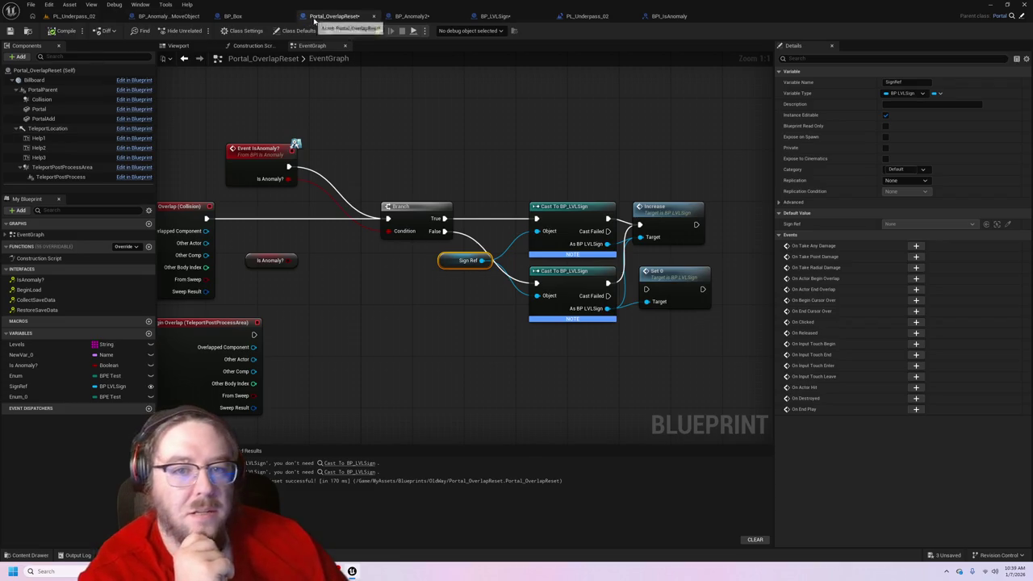
pyautogui.click(374, 16)
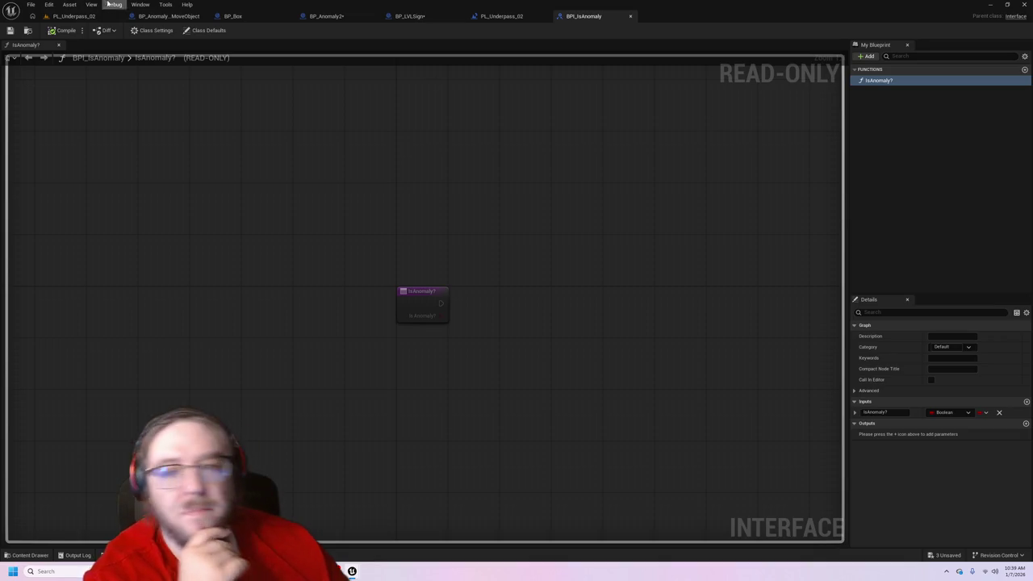
# - Playtest with Alt+P, walking down the corridor past the stairs into the dark tunnel
pyautogui.hotkey('alt', 'p')
pyautogui.press('w')
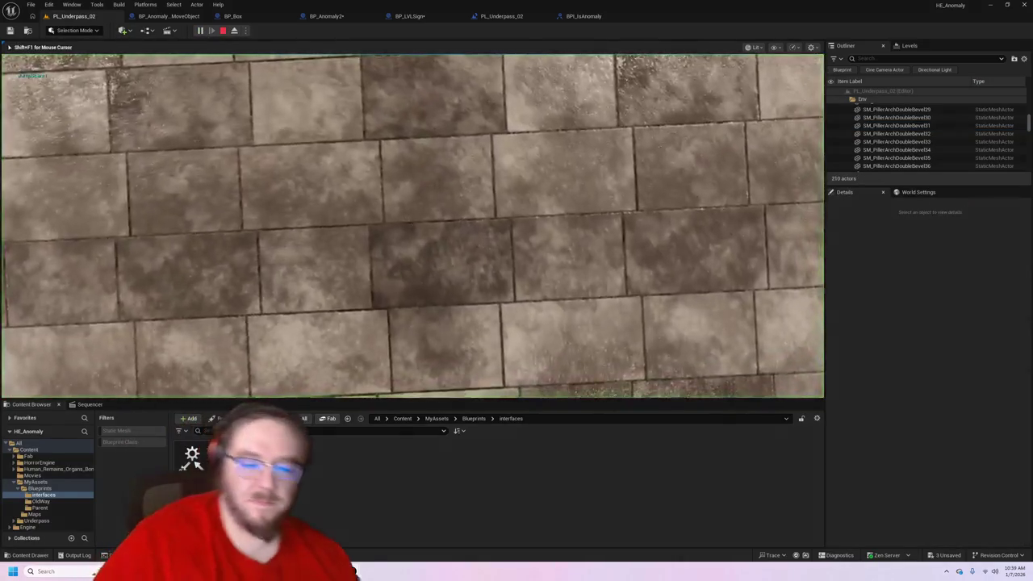
pyautogui.press('w')
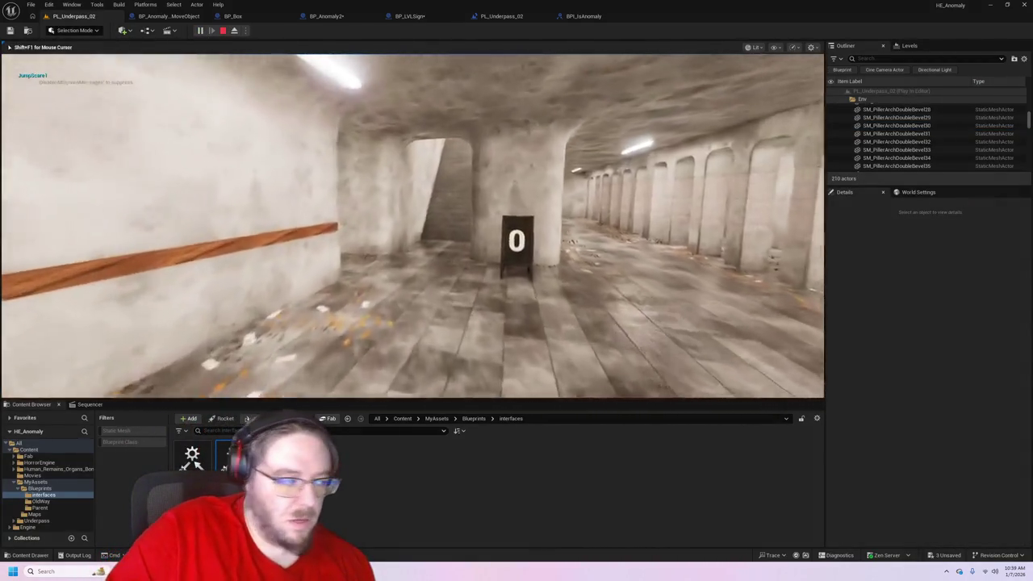
pyautogui.press('w')
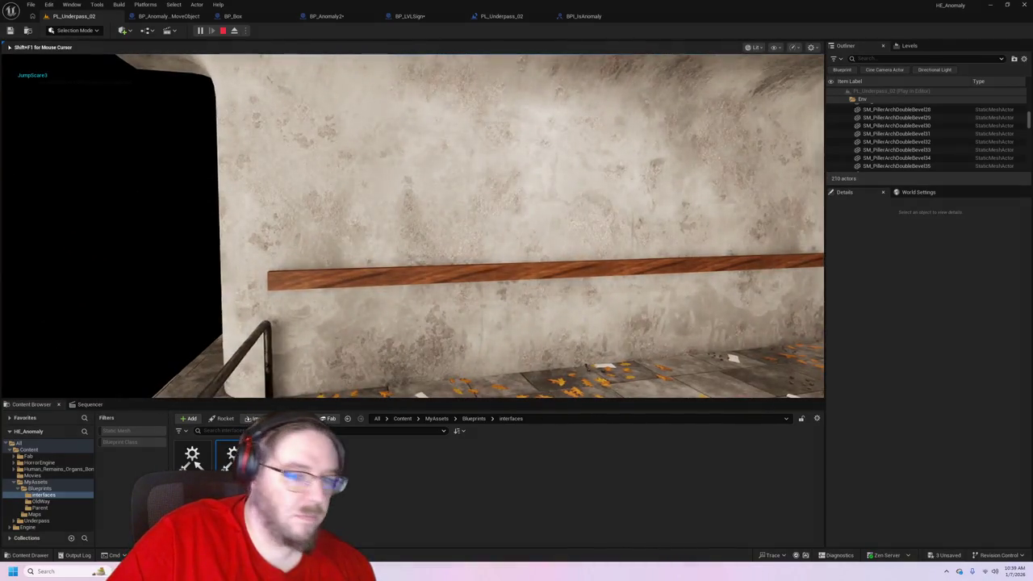
pyautogui.press('Escape')
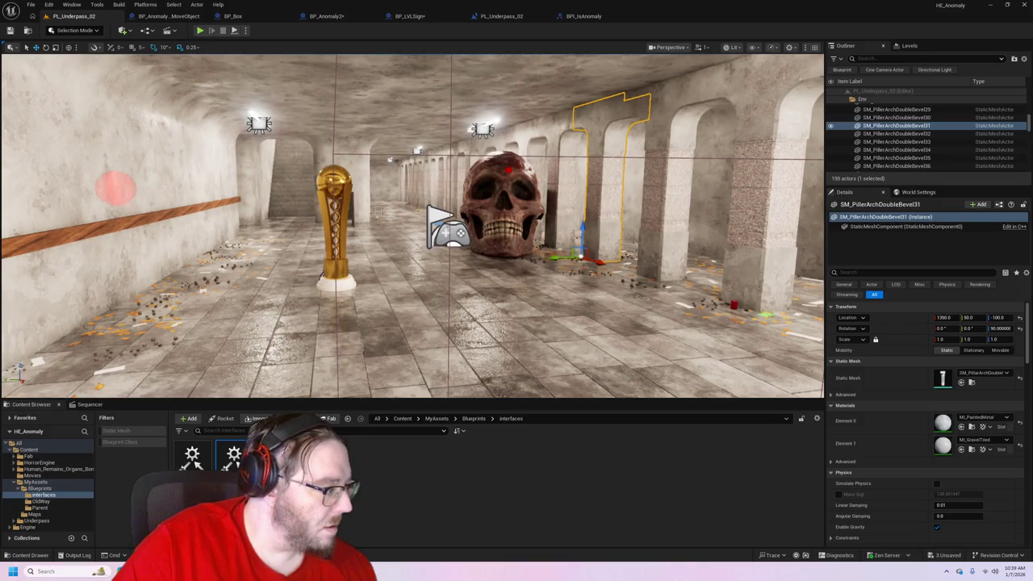
# - Playtest again past the 0 sign through the dark doorway, then pull the view back to the tunnel
pyautogui.click(200, 30)
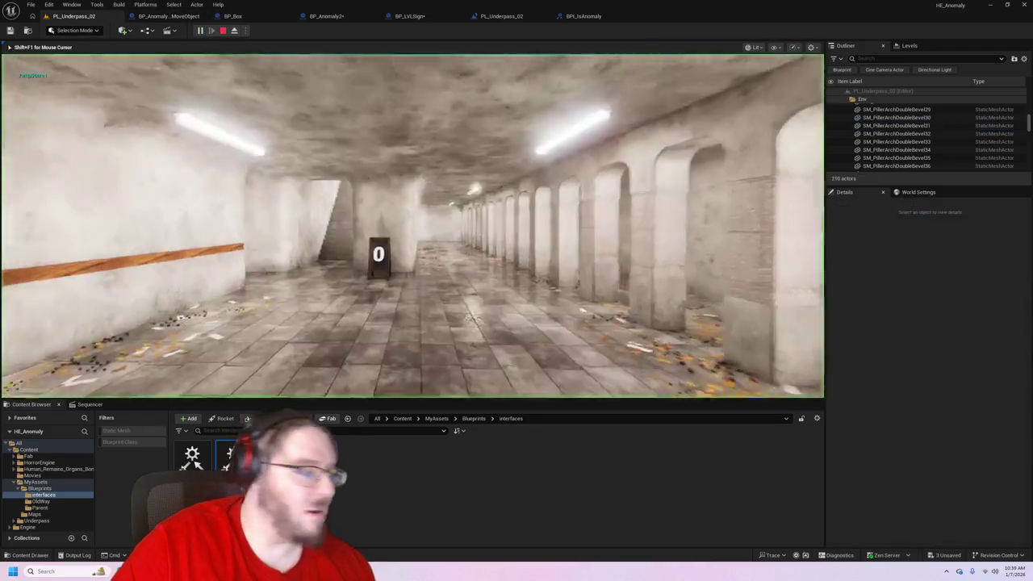
pyautogui.press('w')
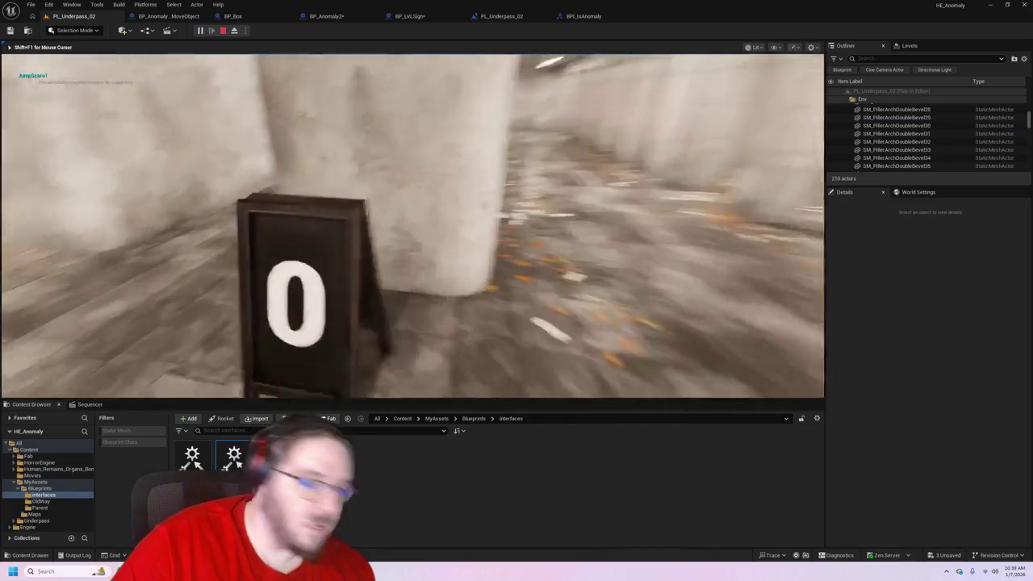
pyautogui.press('w')
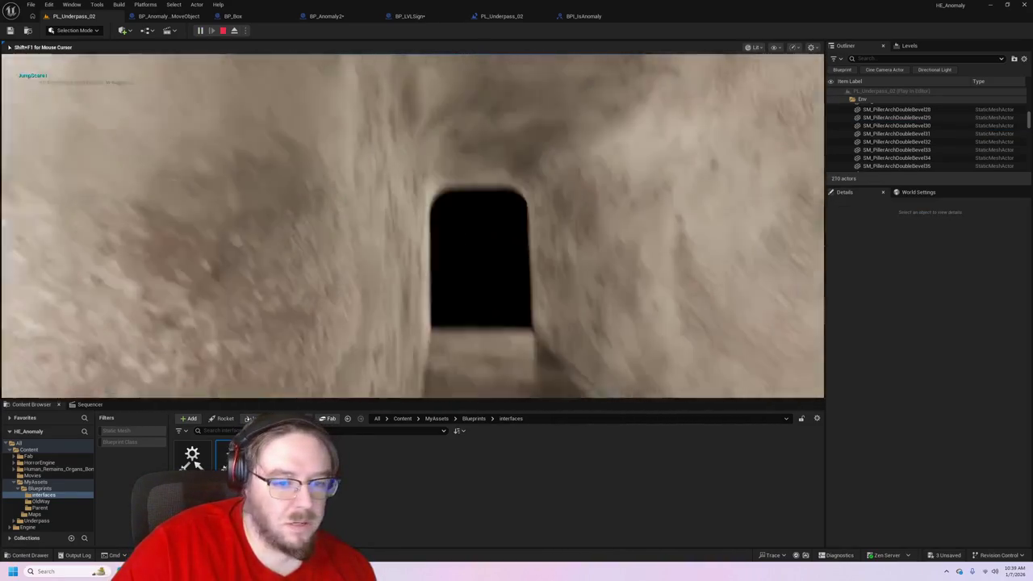
pyautogui.press('w')
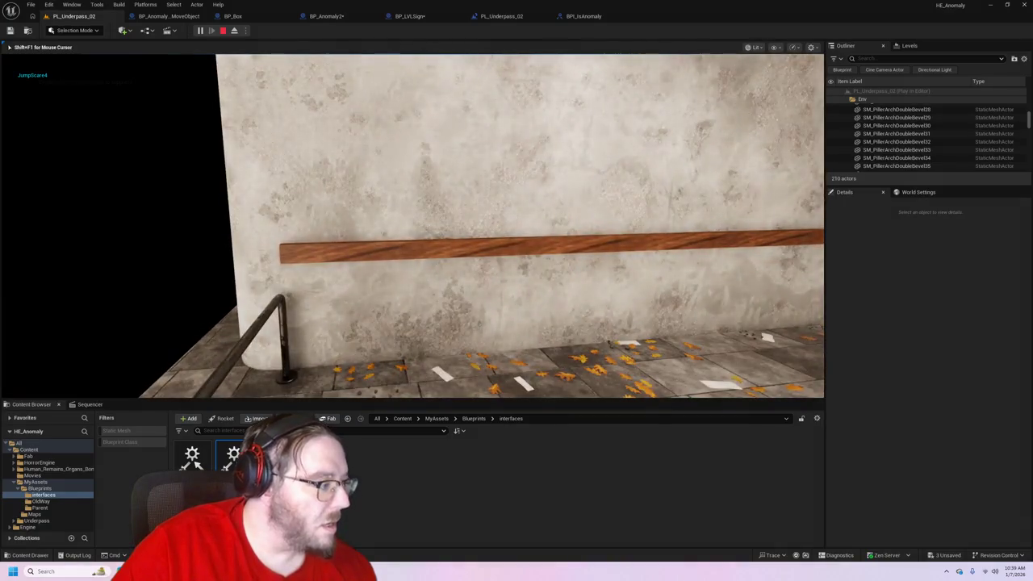
pyautogui.press('Escape')
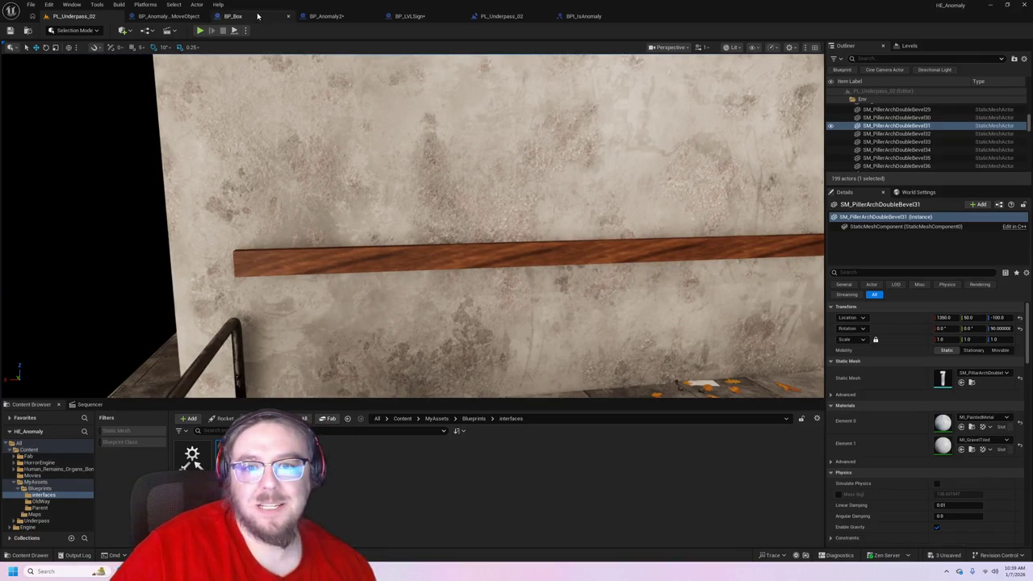
pyautogui.moveTo(412, 226)
pyautogui.mouseDown()
pyautogui.moveTo(408, 242)
pyautogui.moveTo(387, 250)
pyautogui.moveTo(377, 225)
pyautogui.mouseUp()
# - Set the tunnel's Portal_OverlapReset sphere's Sign Ref to BP_LVLSign in Details
pyautogui.click(430, 202)
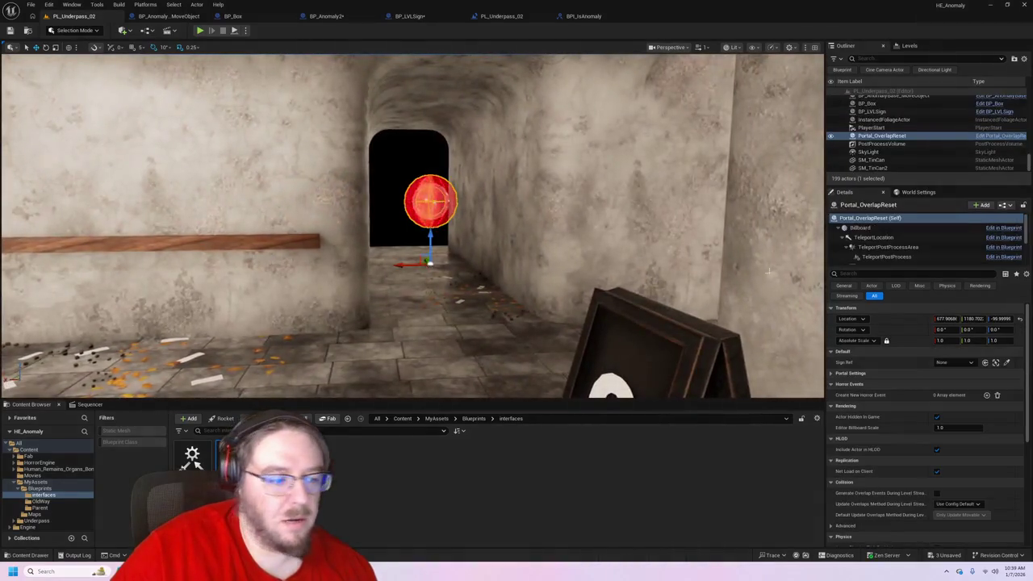
pyautogui.click(968, 363)
pyautogui.click(953, 456)
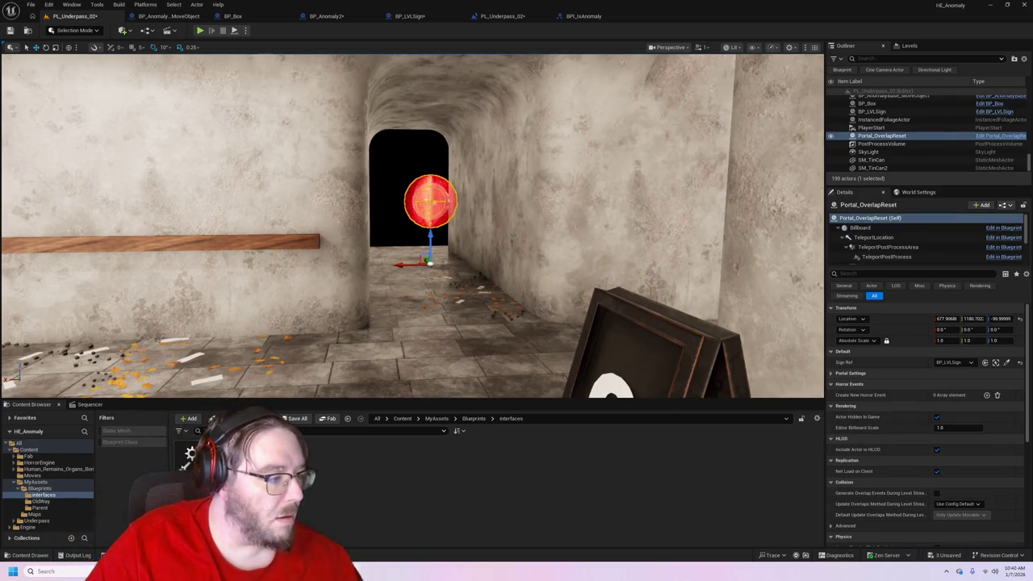
pyautogui.click(1001, 135)
pyautogui.click(72, 16)
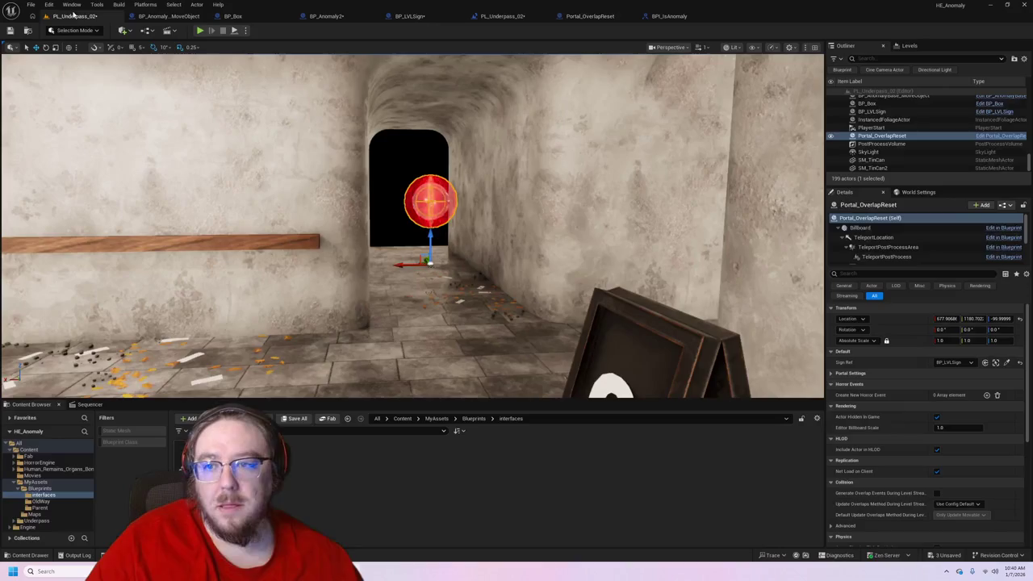
# - Playtest toward the arched hall, finding the sign still at 0
pyautogui.click(200, 31)
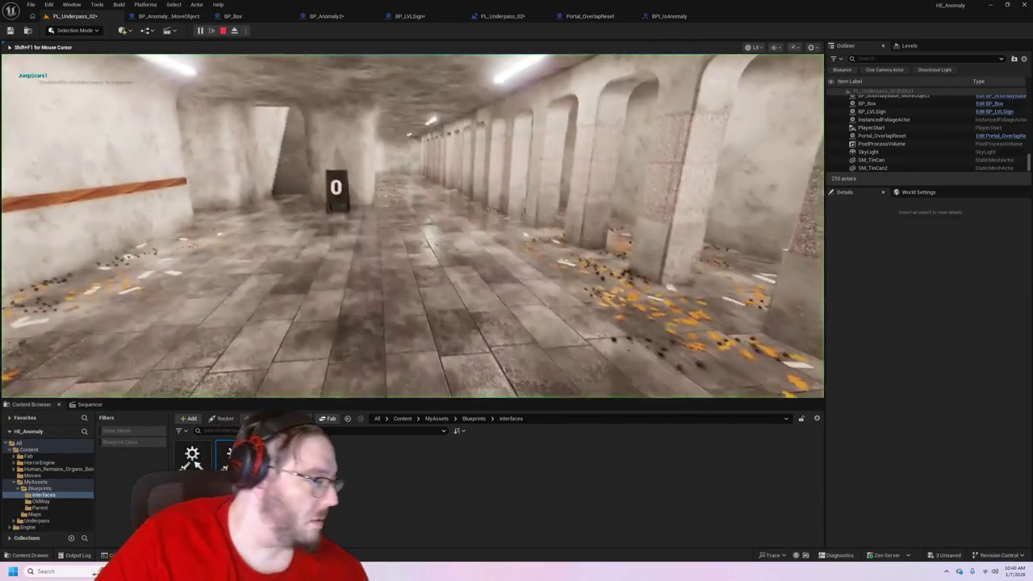
pyautogui.press('w')
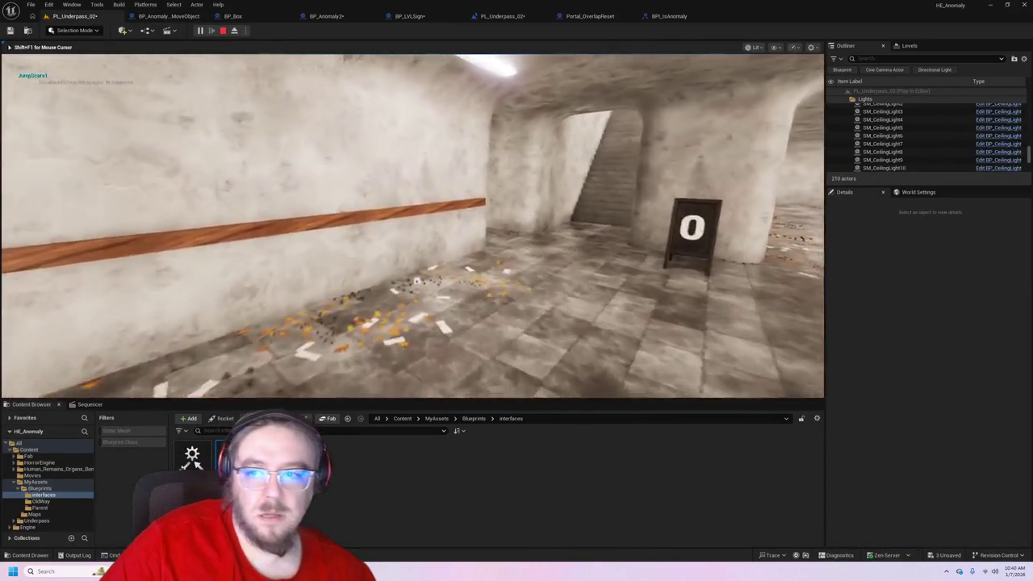
pyautogui.press('w')
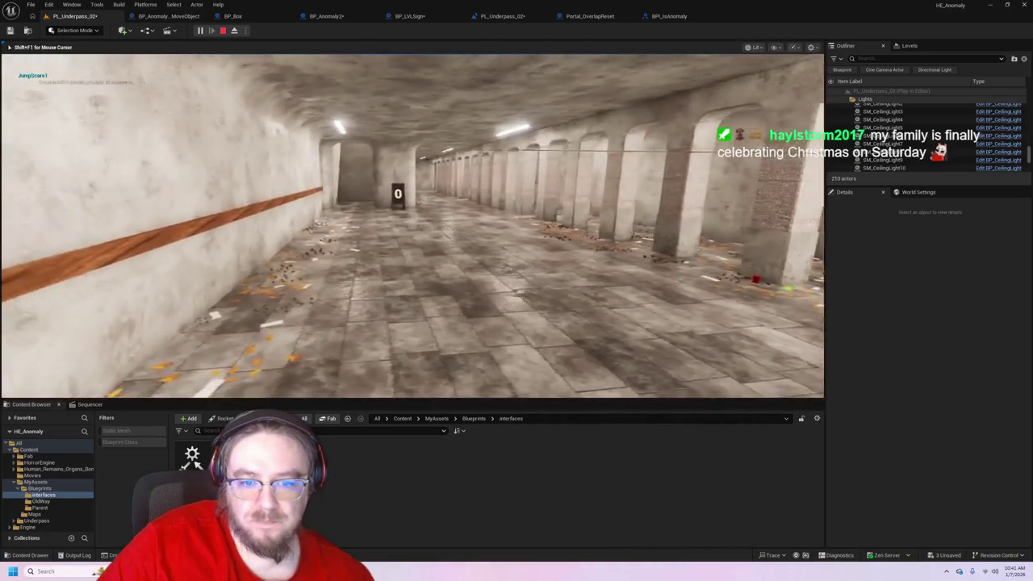
pyautogui.press('Escape')
pyautogui.click(592, 16)
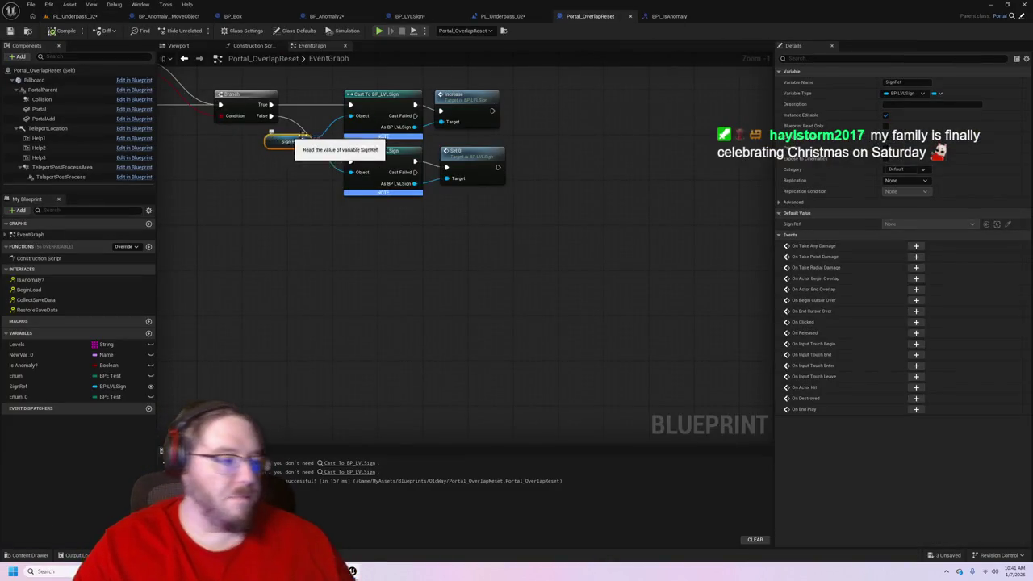
# - Detach the Portal_OverlapReset editor into a floating window, moved and enlarged beside the level view
pyautogui.click(75, 16)
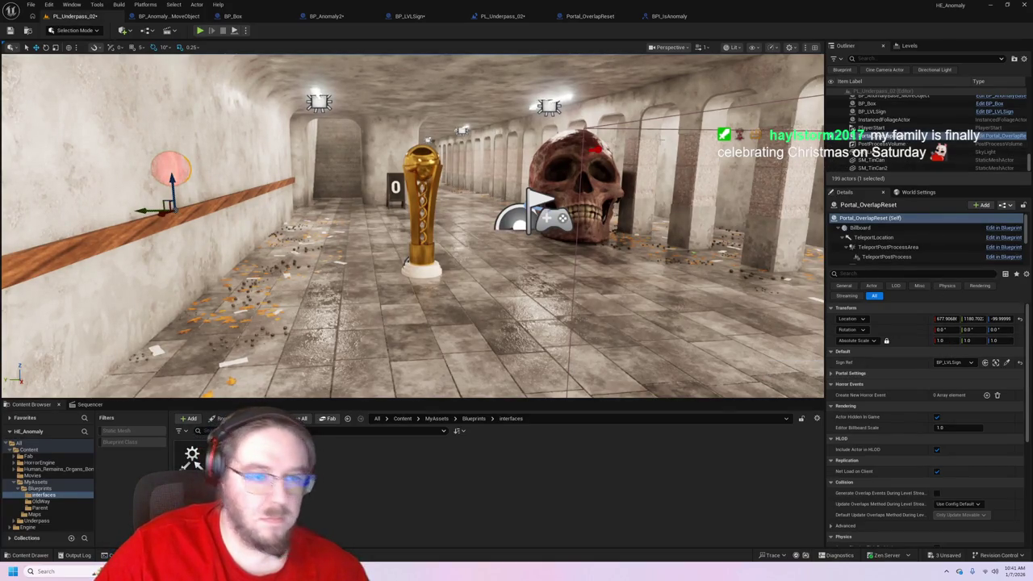
pyautogui.click(595, 16)
pyautogui.moveTo(595, 16)
pyautogui.mouseDown()
pyautogui.moveTo(682, 142)
pyautogui.moveTo(636, 106)
pyautogui.mouseUp()
pyautogui.moveTo(807, 98); pyautogui.dragTo(802, 51)
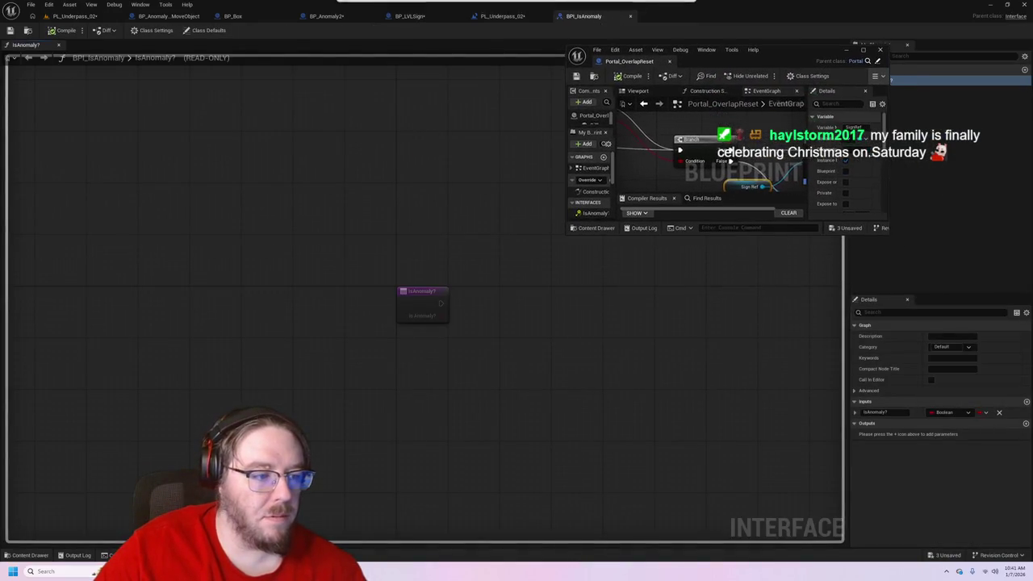
pyautogui.moveTo(890, 247); pyautogui.dragTo(1030, 417)
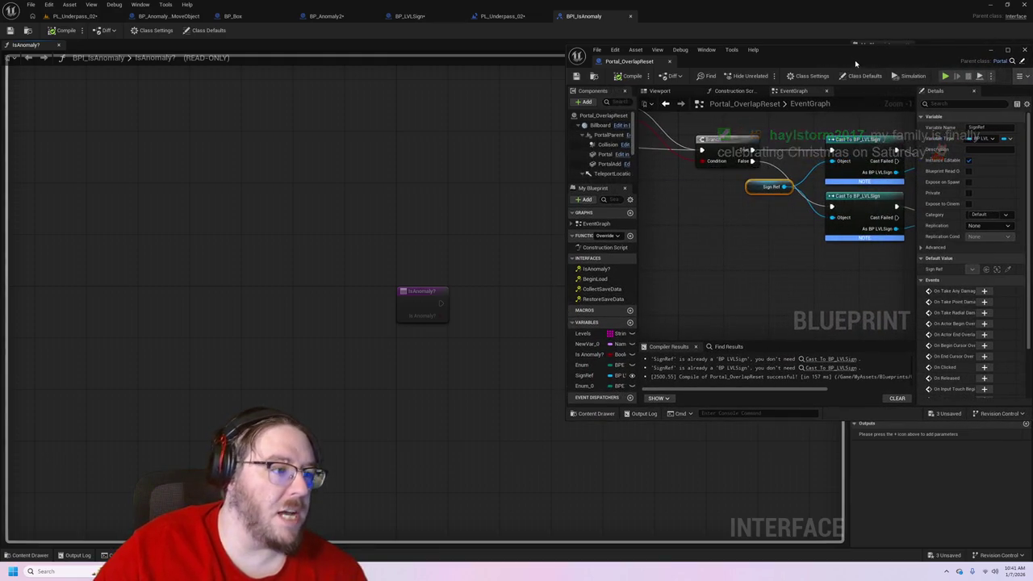
pyautogui.moveTo(855, 59); pyautogui.dragTo(787, 51)
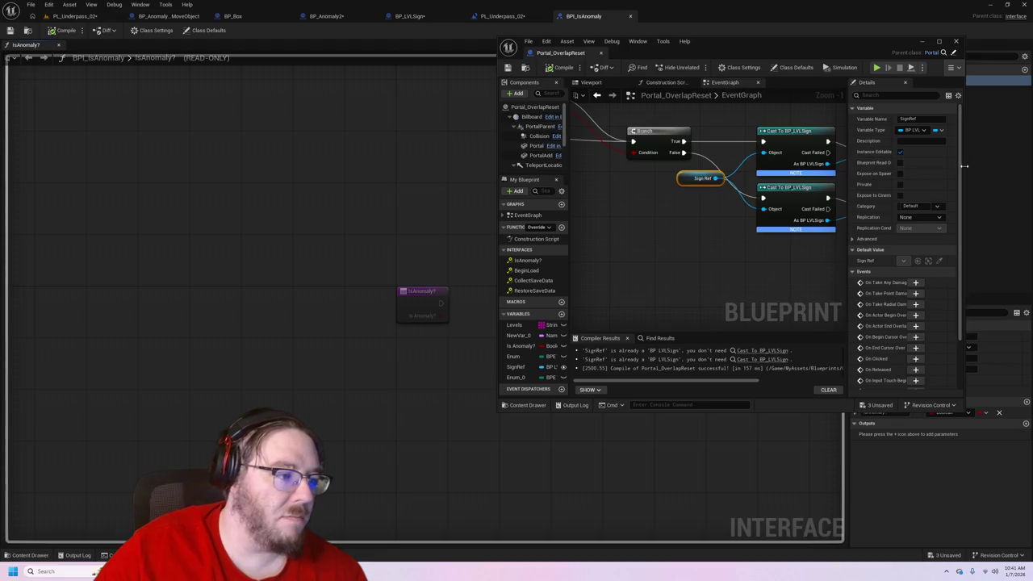
pyautogui.moveTo(963, 170); pyautogui.dragTo(1019, 170)
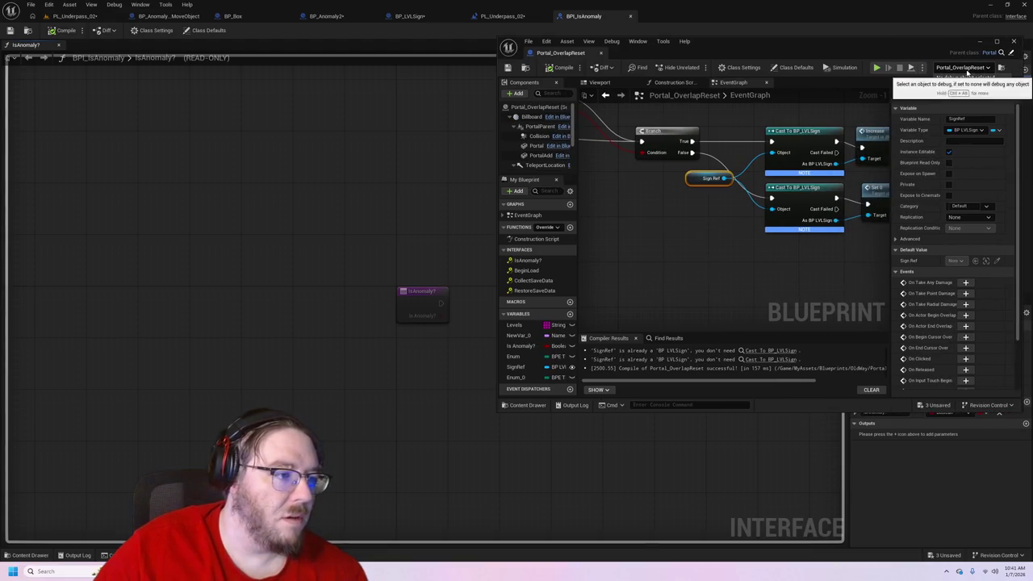
pyautogui.click(75, 16)
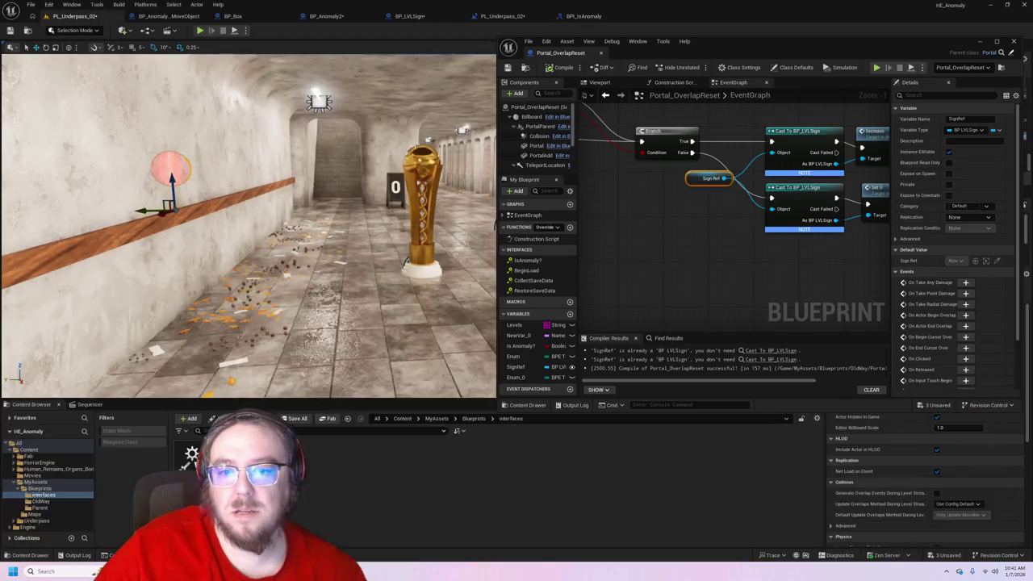
# - Run the level as a Standalone Game, walk toward the 0 sign, then close the preview
pyautogui.click(246, 32)
pyautogui.click(303, 75)
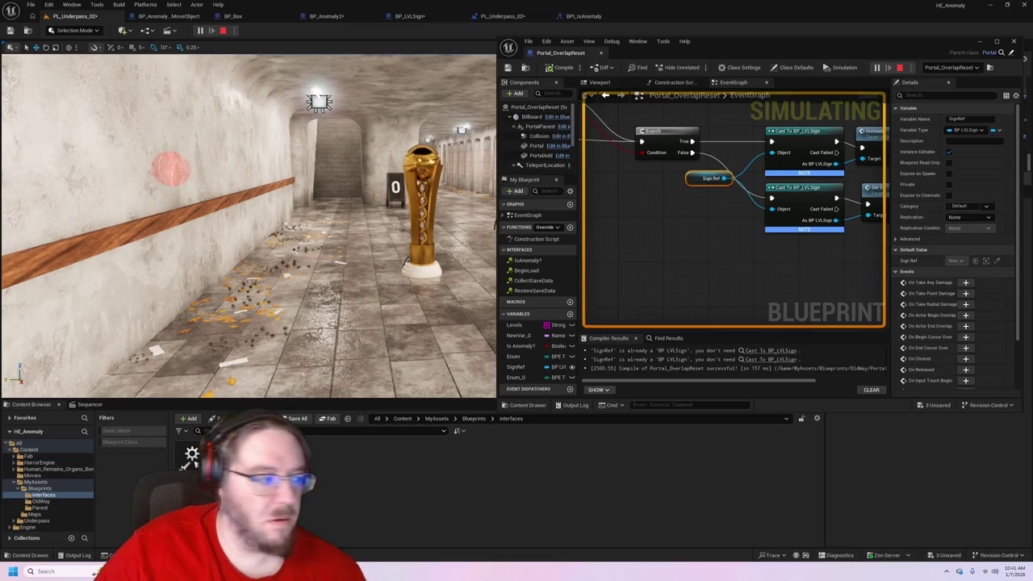
pyautogui.moveTo(644, 151)
pyautogui.mouseDown()
pyautogui.moveTo(425, 126)
pyautogui.moveTo(385, 80)
pyautogui.moveTo(435, 83)
pyautogui.mouseUp()
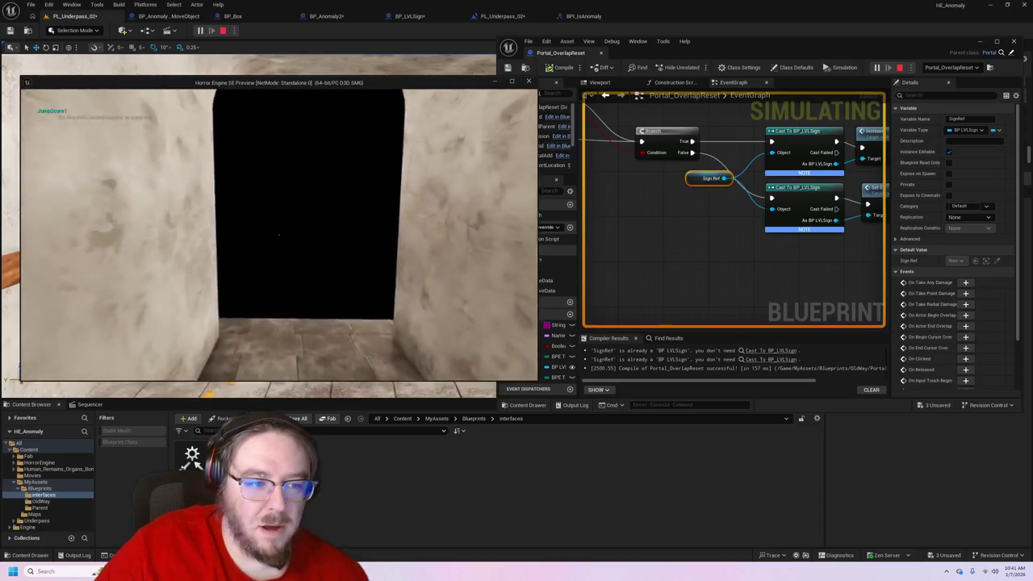
pyautogui.moveTo(278, 235)
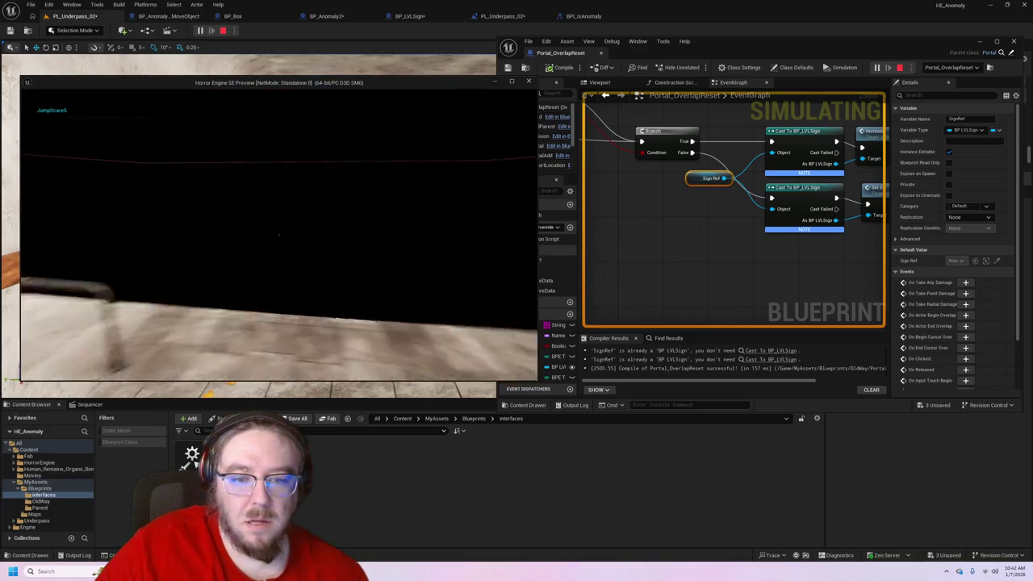
pyautogui.press('w')
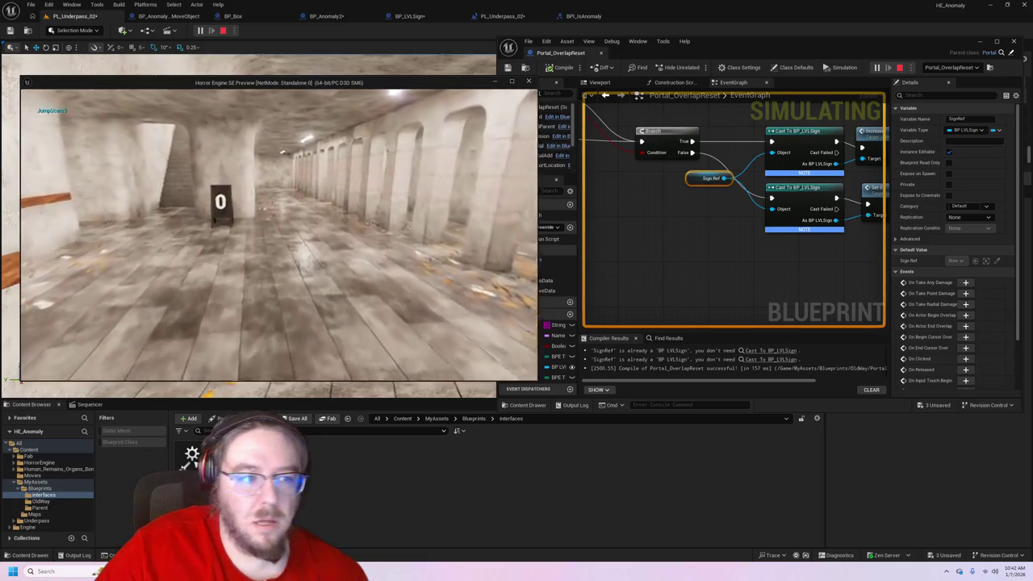
pyautogui.press('w')
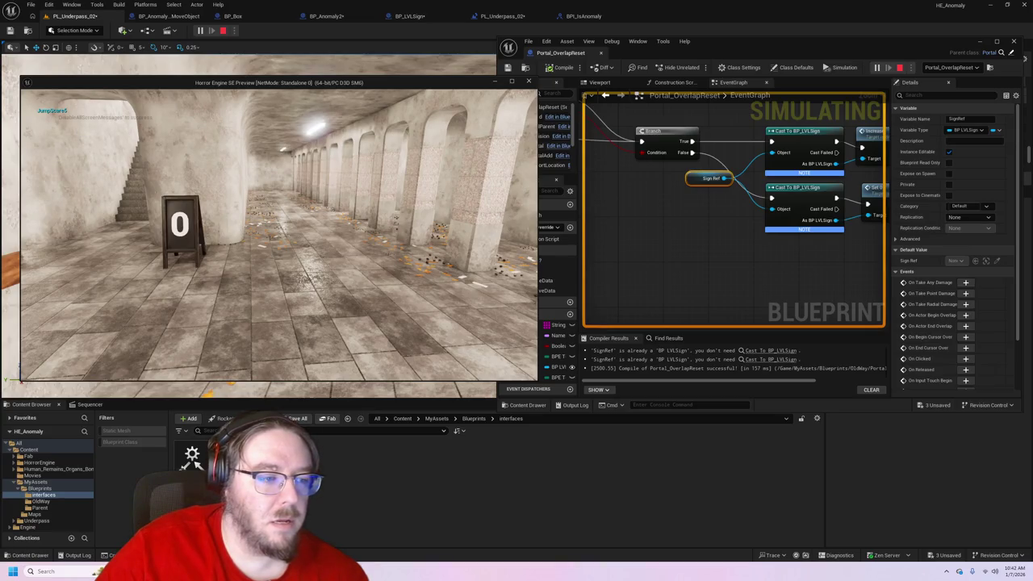
pyautogui.press('super')
pyautogui.click(676, 224)
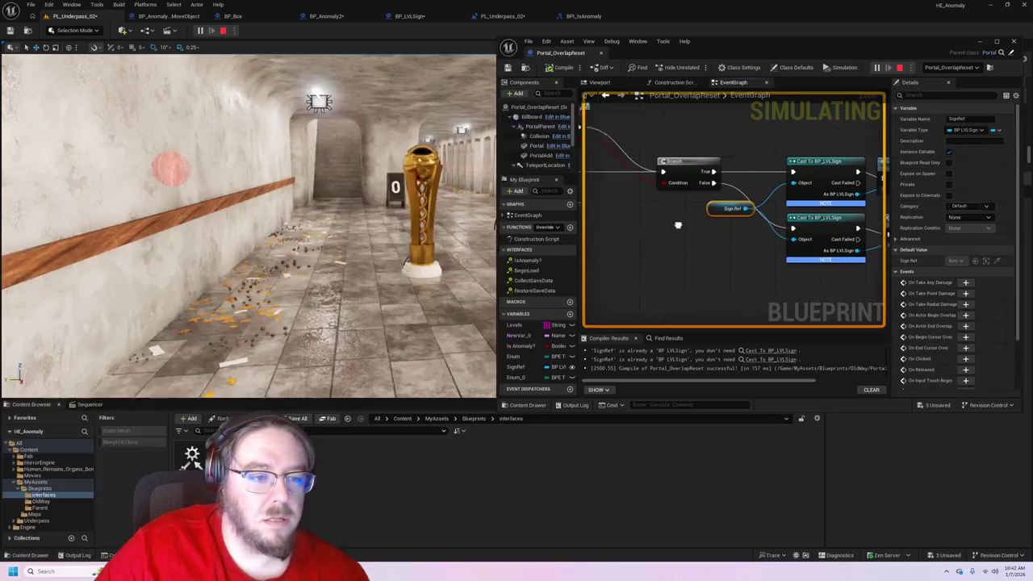
# - Inspect BP_Anomaly2's Activate Anomaly, Is Anomaly? and Branch nodes, then bring the game preview forward
pyautogui.moveTo(787, 284); pyautogui.dragTo(773, 261)
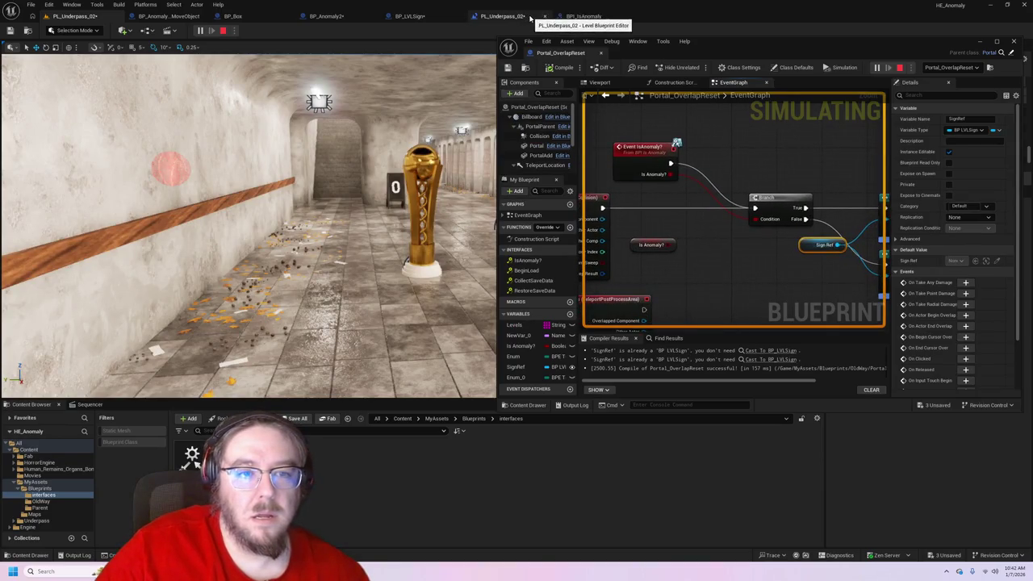
pyautogui.click(582, 16)
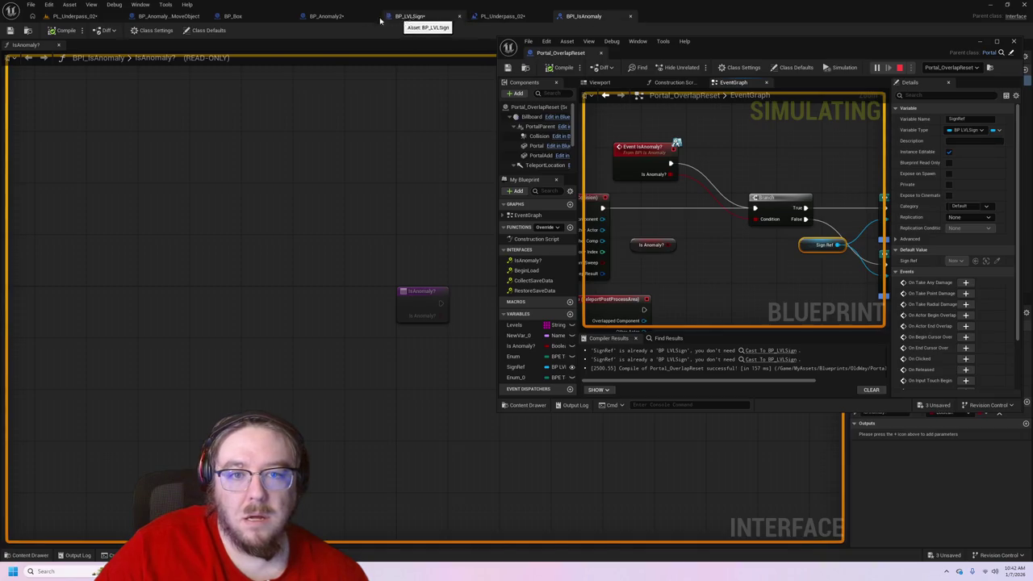
pyautogui.click(348, 18)
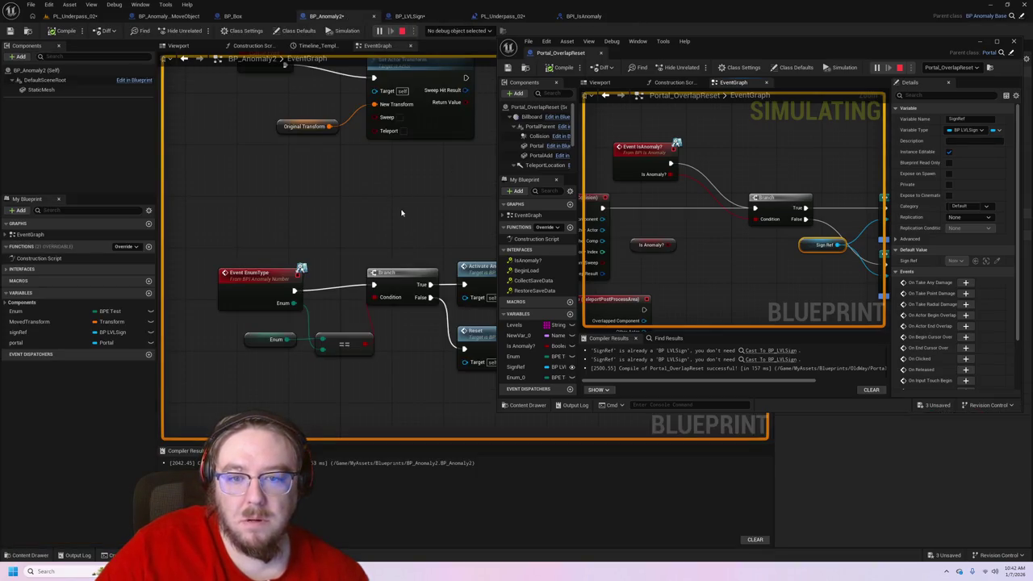
pyautogui.moveTo(401, 212); pyautogui.dragTo(185, 166)
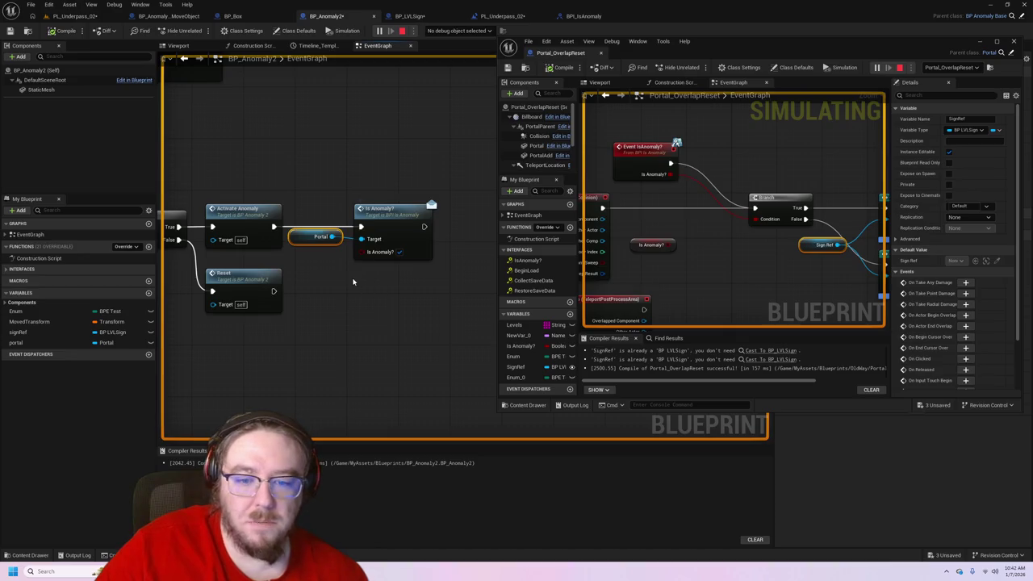
pyautogui.moveTo(353, 282); pyautogui.dragTo(420, 313)
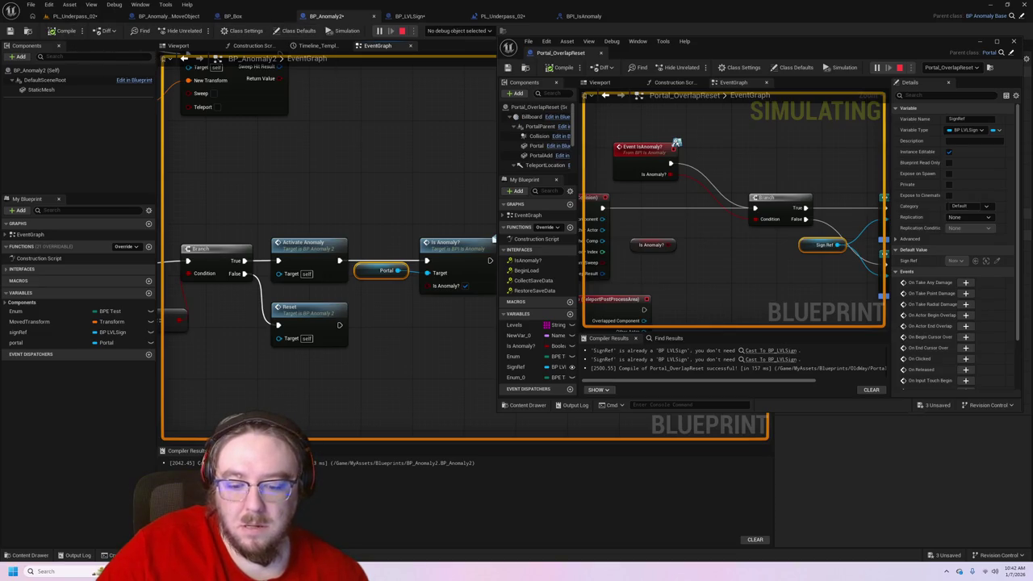
pyautogui.moveTo(403, 571)
pyautogui.click(428, 517)
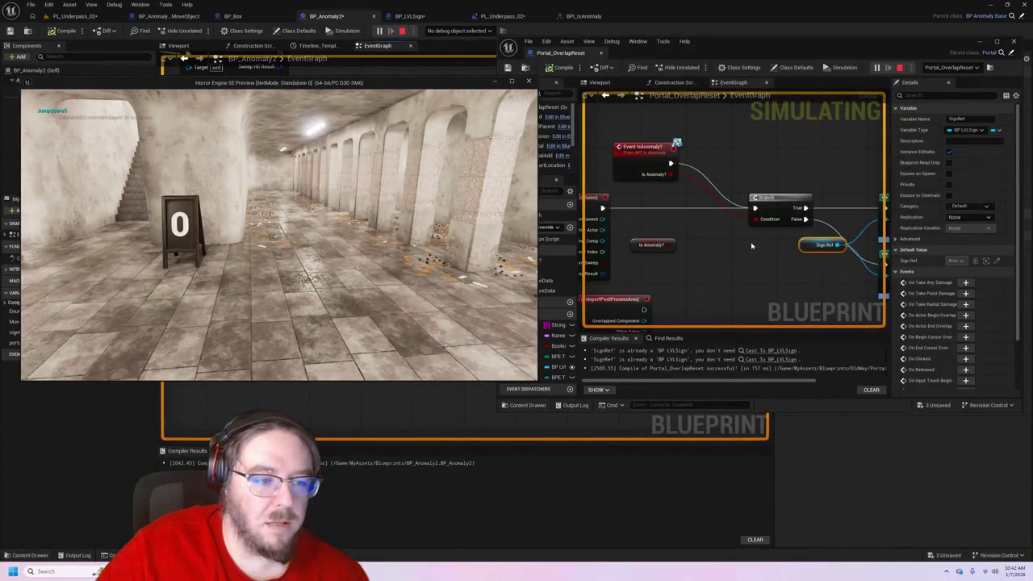
# - Try pulling a connection from the Sign Ref pin, then cancel without adding a node
pyautogui.click(828, 216)
pyautogui.moveTo(636, 234); pyautogui.dragTo(682, 232)
pyautogui.press('Escape')
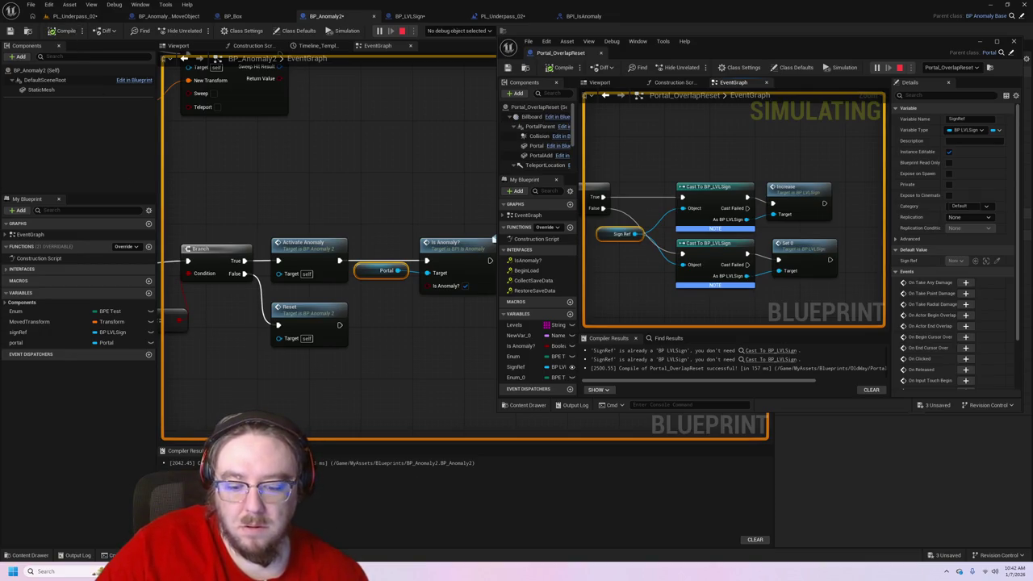
# - In the game preview, walk through the tunnel and doorway back to the corridor's 0 sign
pyautogui.moveTo(403, 571)
pyautogui.click(416, 526)
pyautogui.press('w')
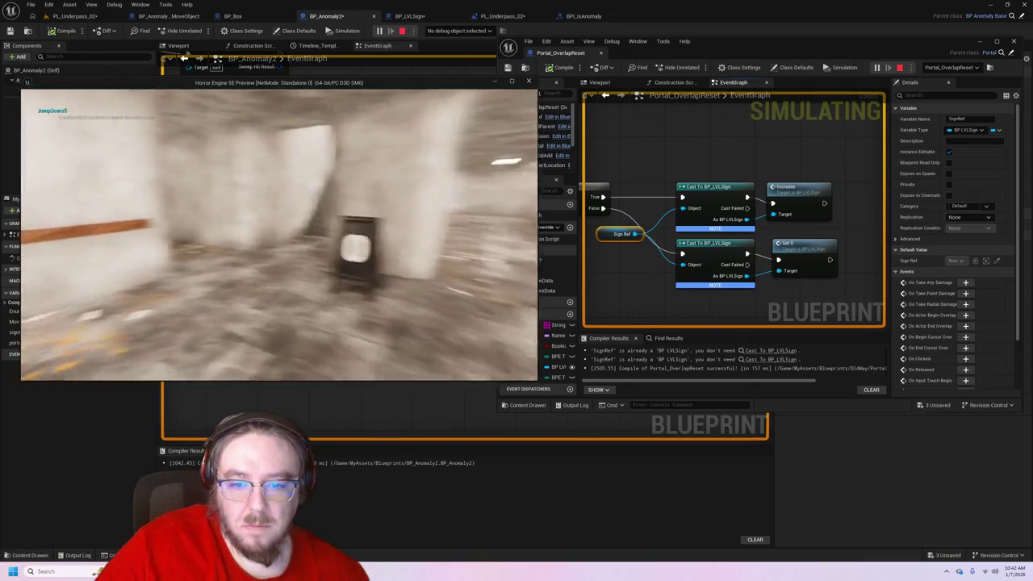
pyautogui.press('w')
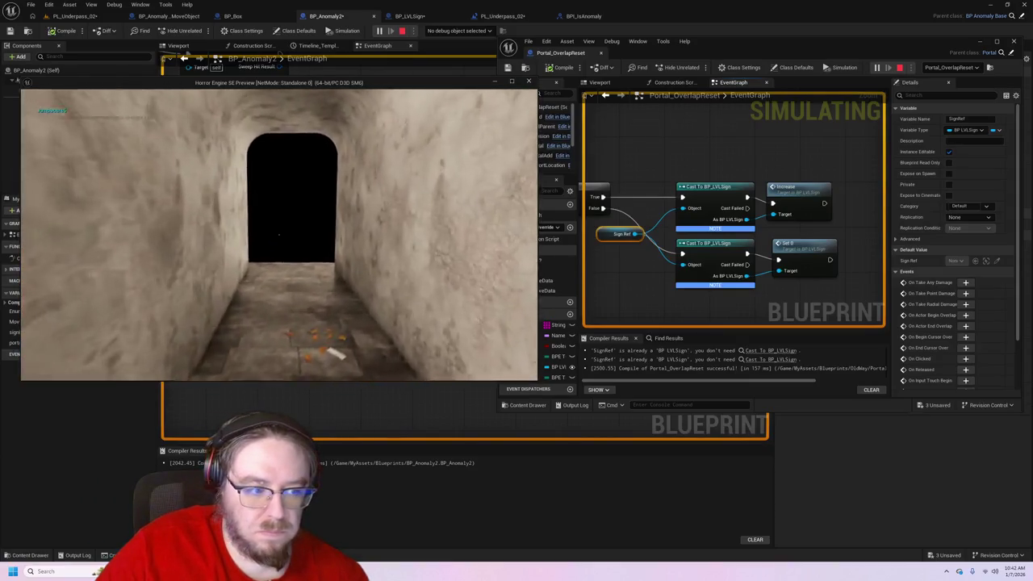
pyautogui.press('w')
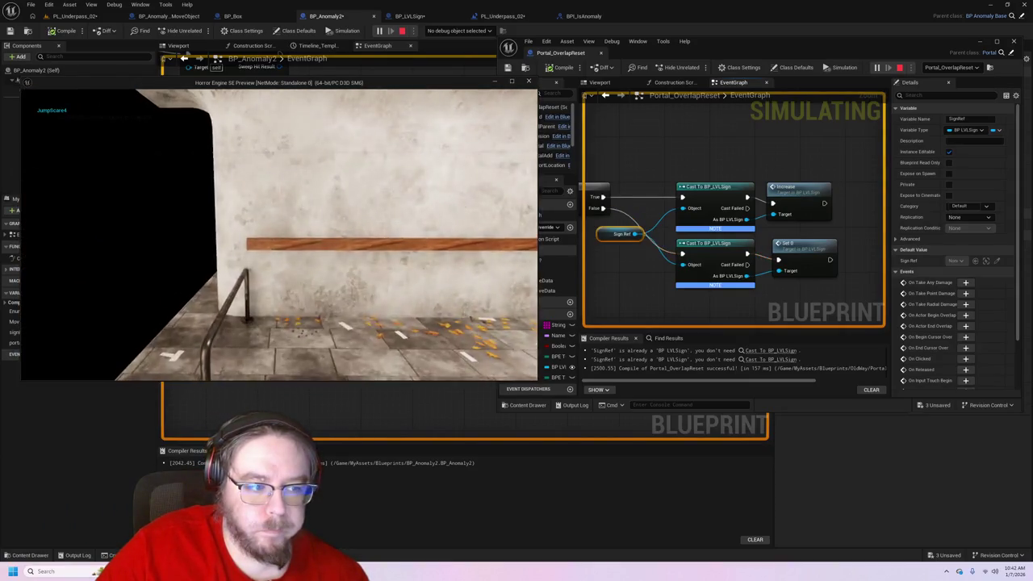
pyautogui.press('w')
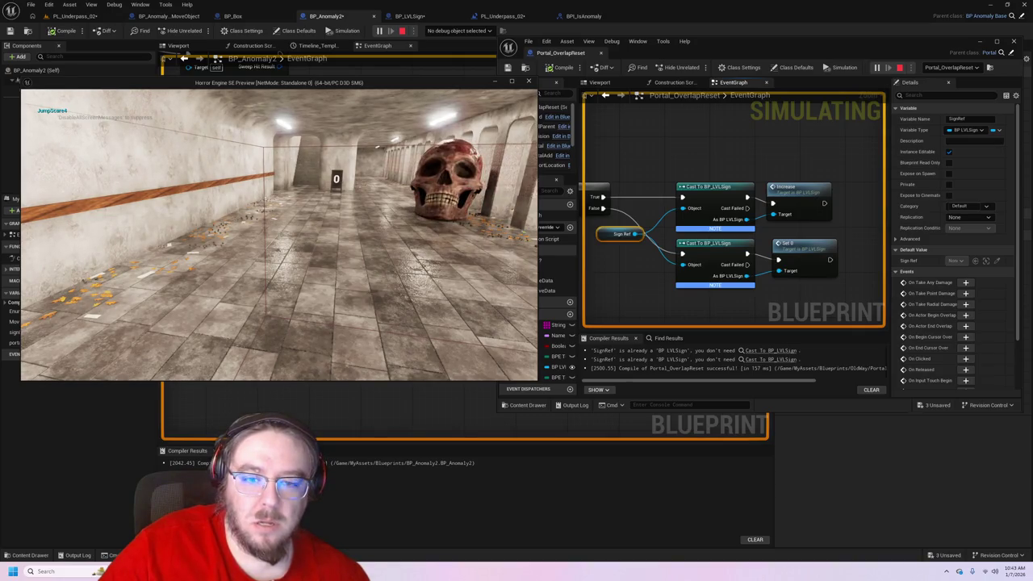
pyautogui.press('w')
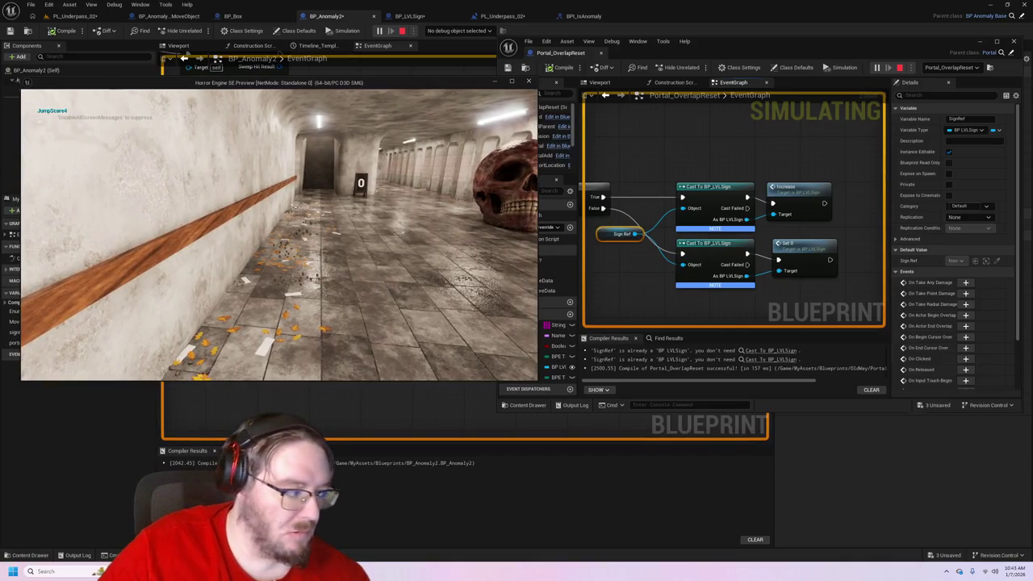
pyautogui.press('super')
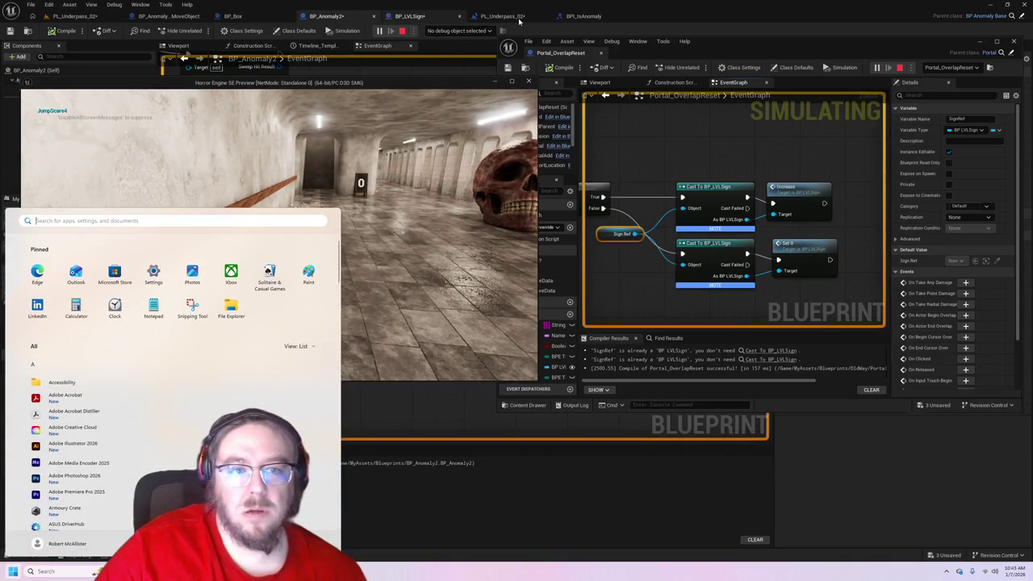
# - Dock the floating Portal_OverlapReset blueprint into the main editor and return to the level graph
pyautogui.click(521, 18)
pyautogui.click(521, 18)
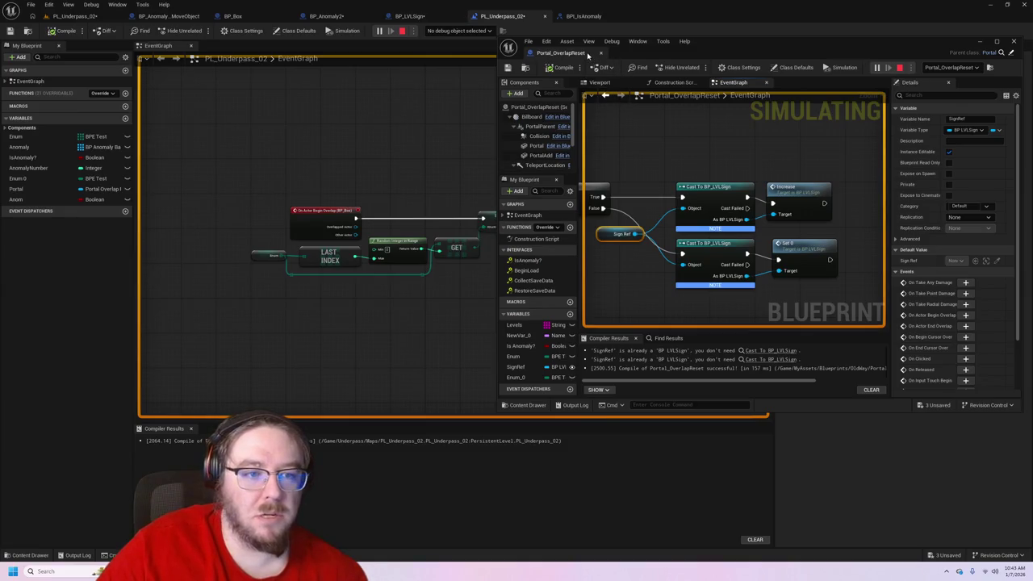
pyautogui.moveTo(589, 54); pyautogui.dragTo(589, 16)
pyautogui.click(492, 18)
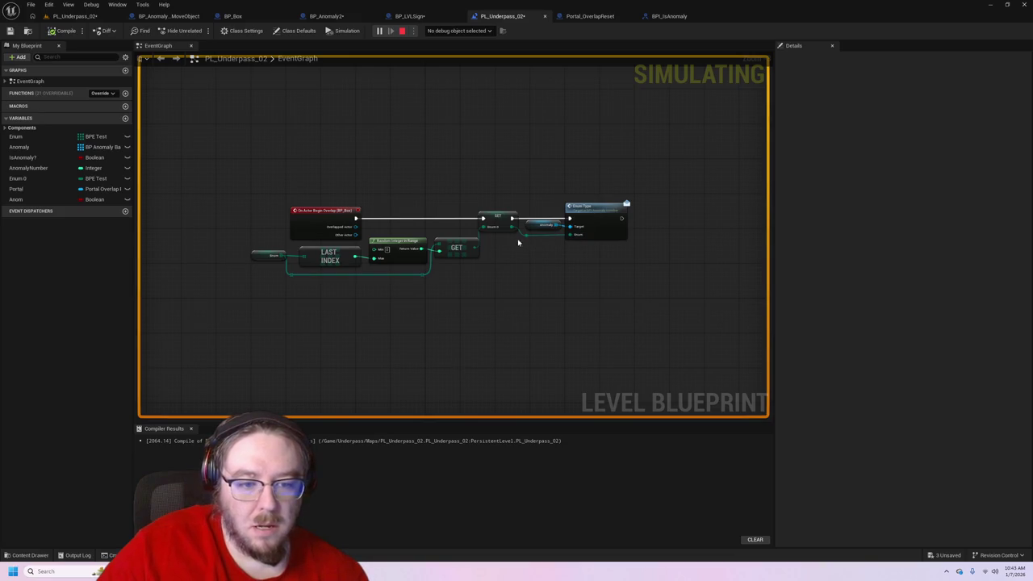
# - Set the Set Enum node's Enum pin to JumpScare1 in PL_Underpass_02's level blueprint
pyautogui.moveTo(499, 217); pyautogui.dragTo(478, 219)
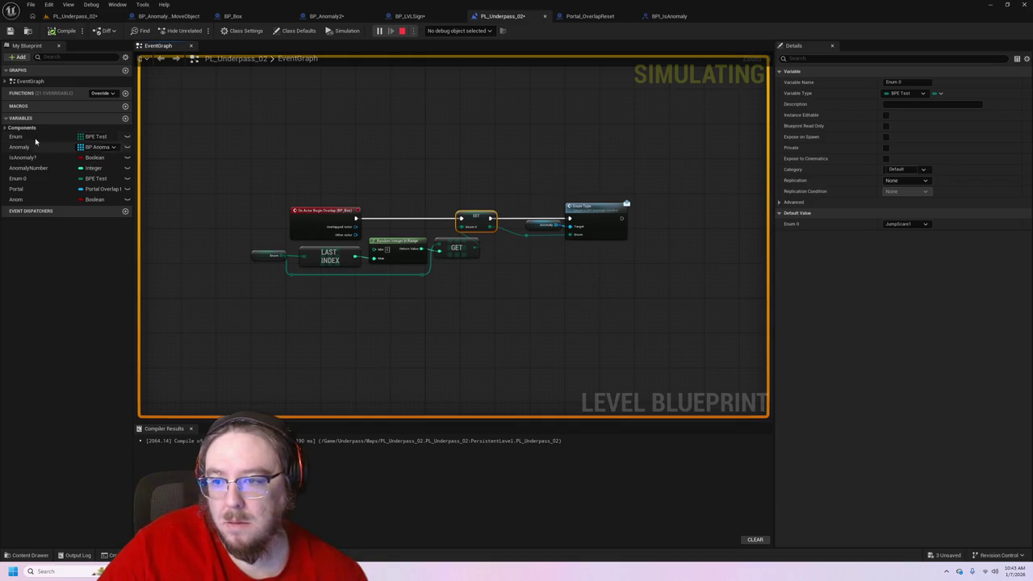
pyautogui.moveTo(525, 235); pyautogui.dragTo(533, 238)
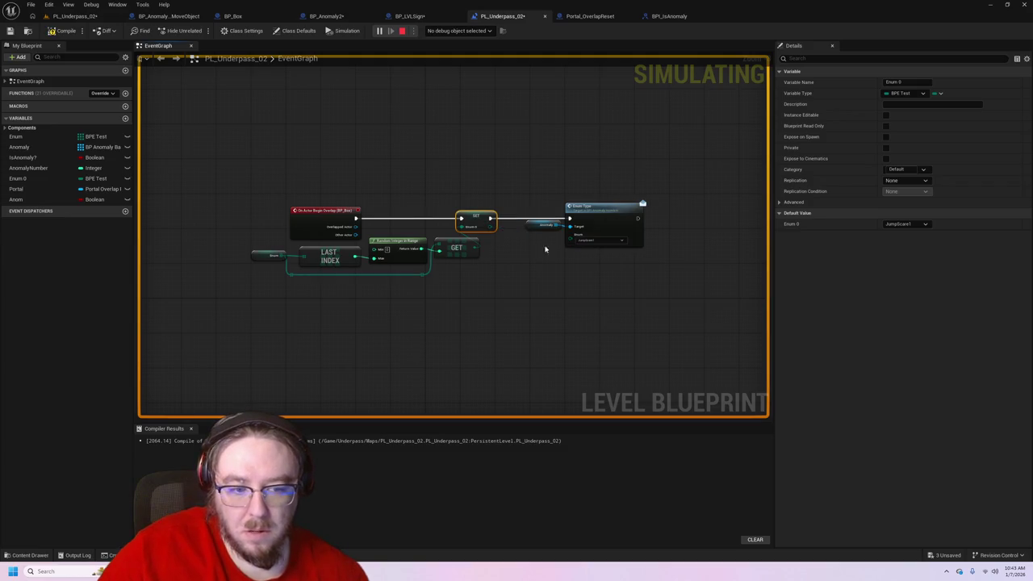
pyautogui.click(598, 240)
pyautogui.click(541, 389)
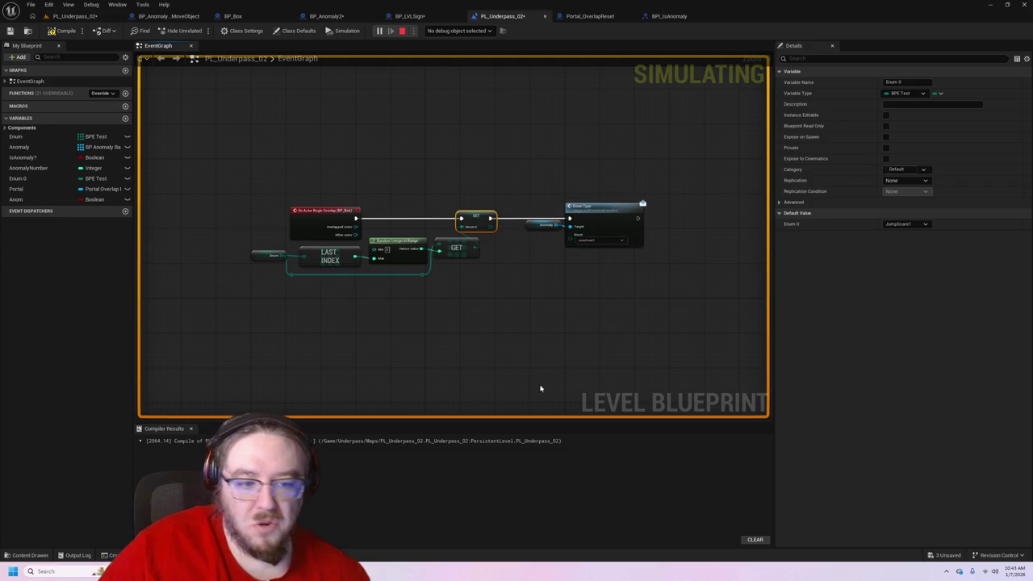
pyautogui.click(74, 16)
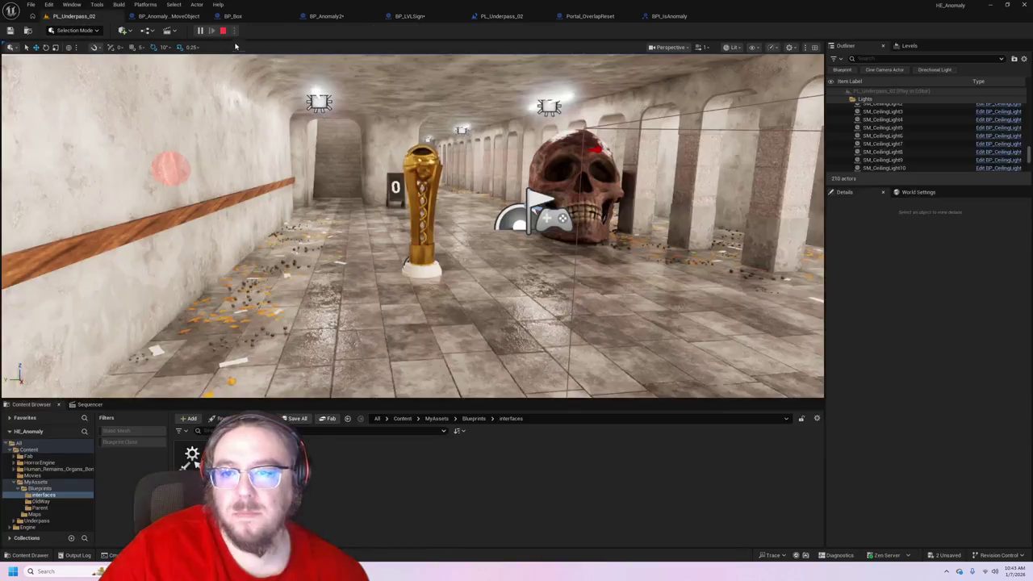
# - Walk the player past the golden trophy and through the tunnel to the 0 sign, then return to the editor
pyautogui.click(401, 246)
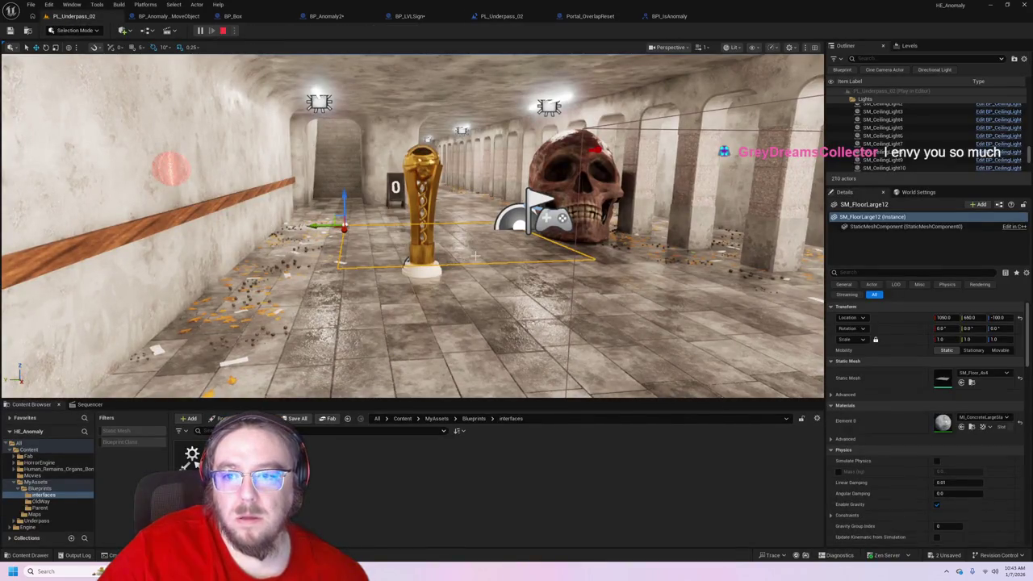
pyautogui.moveTo(359, 565)
pyautogui.click(388, 529)
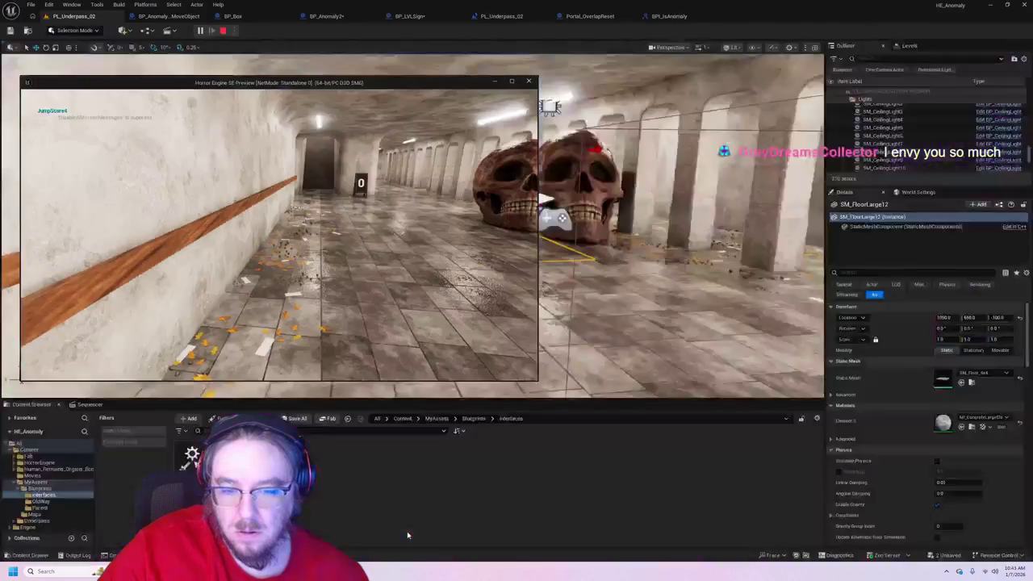
pyautogui.press('w')
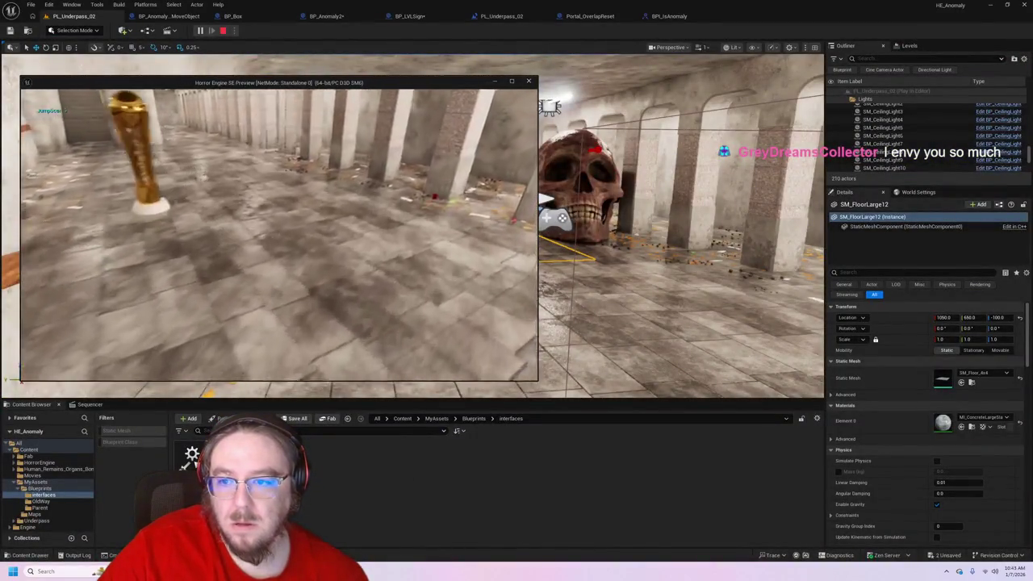
pyautogui.press('w')
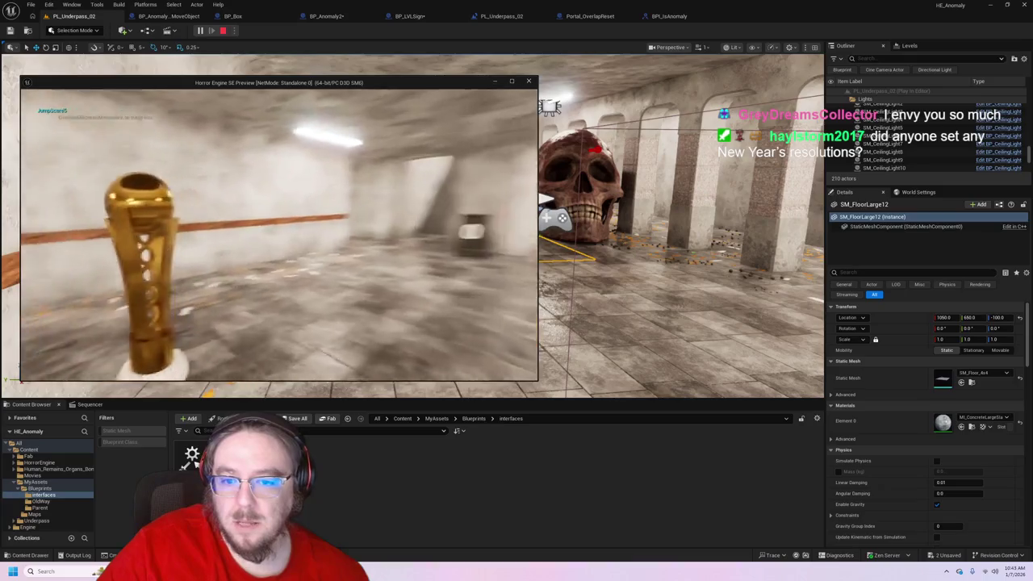
pyautogui.press('w')
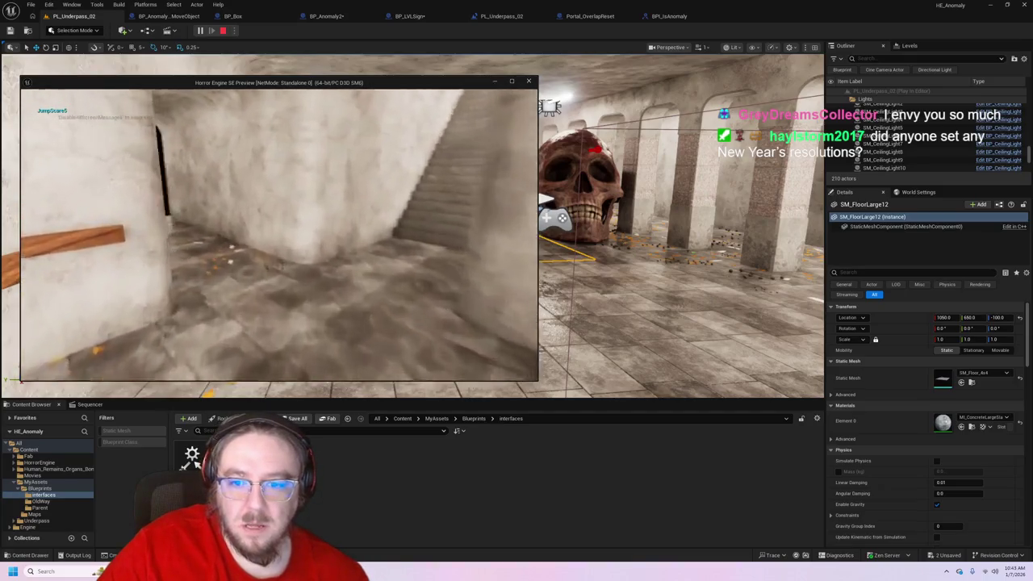
pyautogui.press('w')
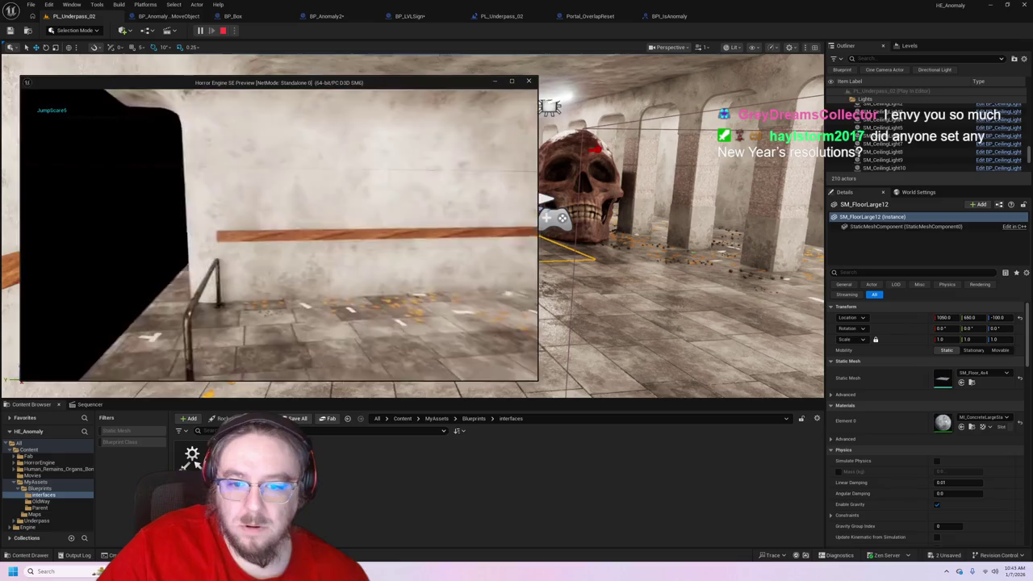
pyautogui.press('super')
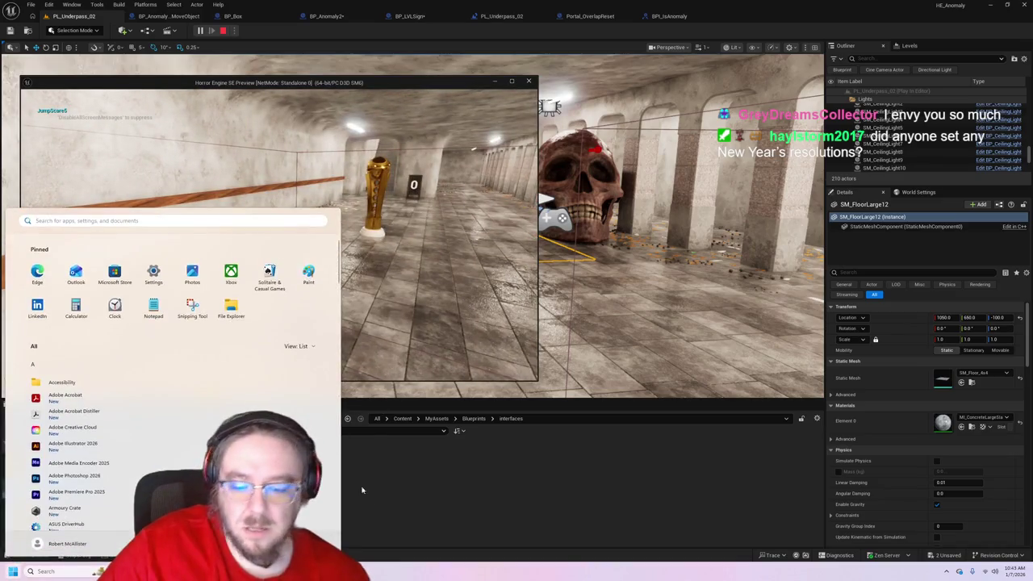
pyautogui.click(316, 523)
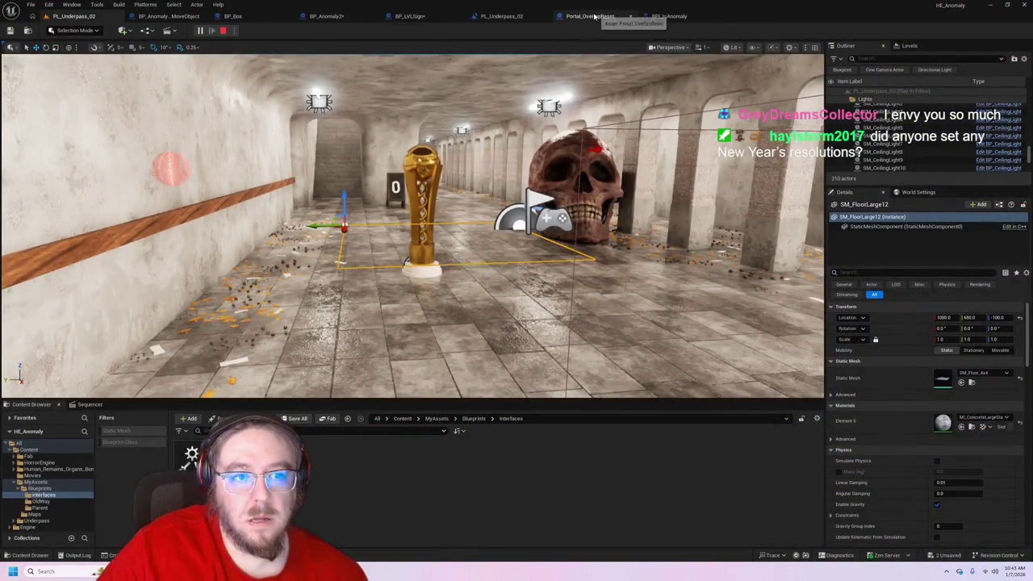
# - Pop the BP_LVLSign blueprint out into its own enlarged floating window
pyautogui.click(412, 16)
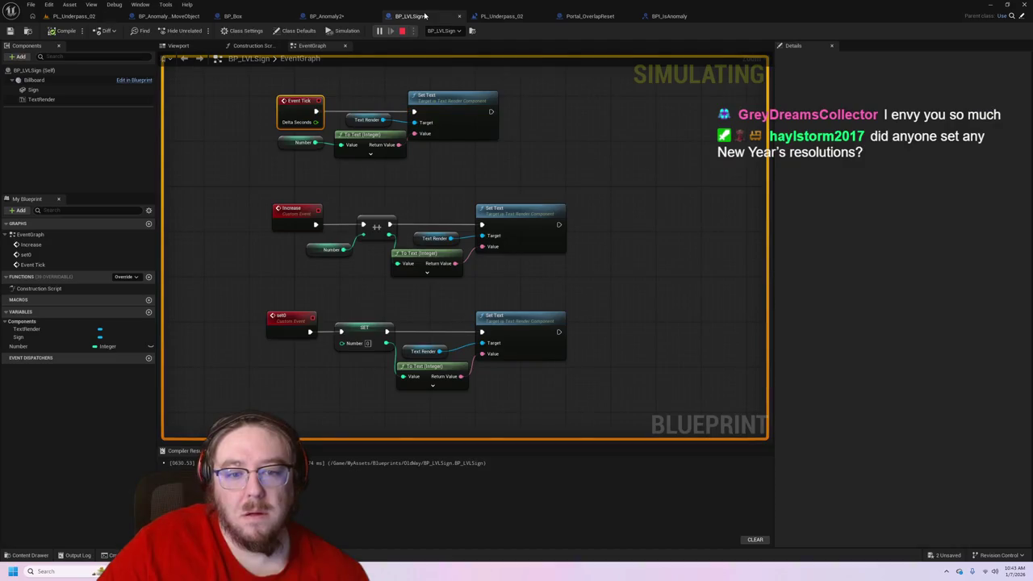
pyautogui.moveTo(426, 16)
pyautogui.mouseDown()
pyautogui.moveTo(621, 131)
pyautogui.moveTo(742, 141)
pyautogui.mouseUp()
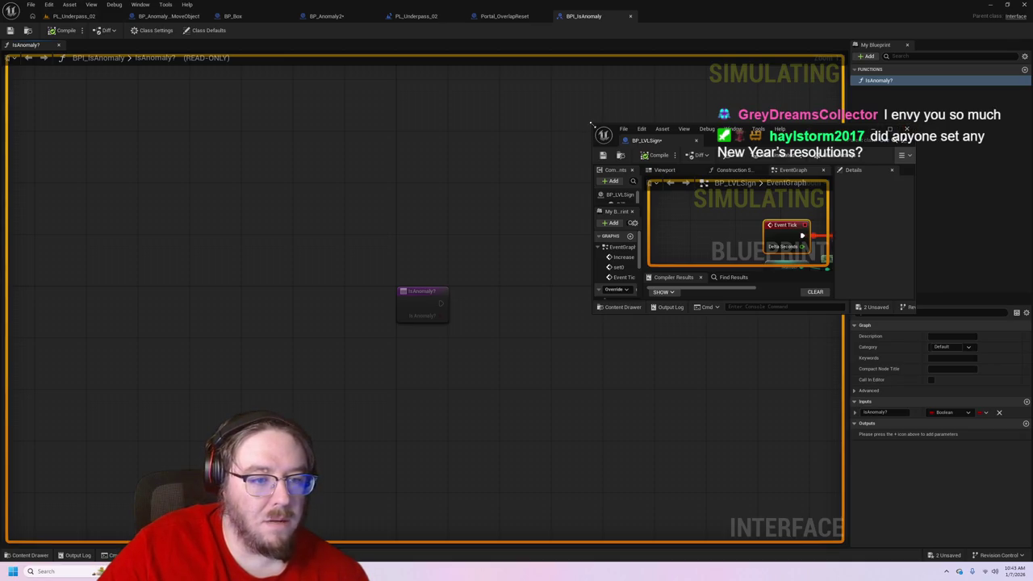
pyautogui.moveTo(592, 125); pyautogui.dragTo(489, 22)
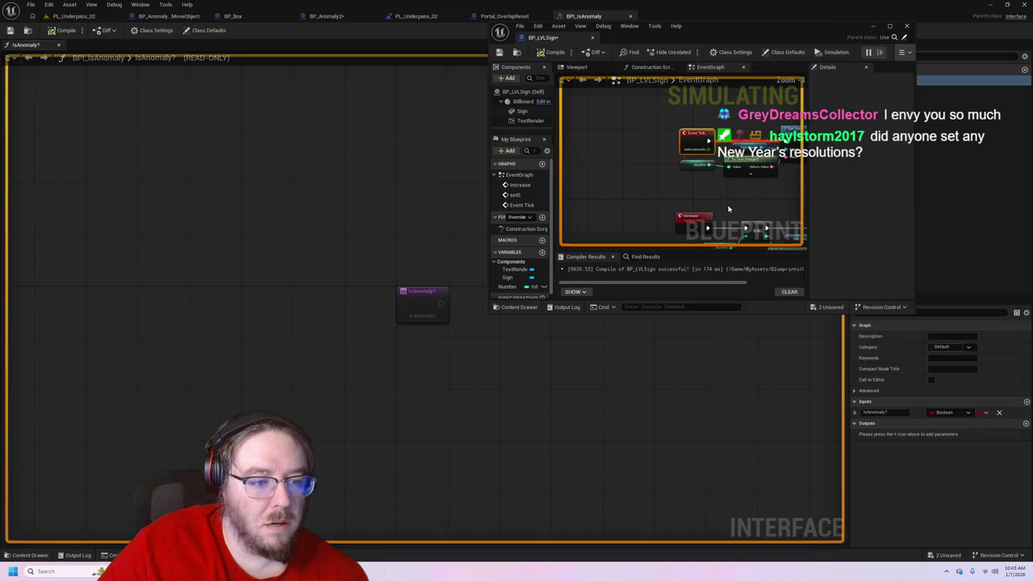
pyautogui.moveTo(728, 209)
pyautogui.mouseDown()
pyautogui.moveTo(619, 143)
pyautogui.moveTo(650, 143)
pyautogui.mouseUp()
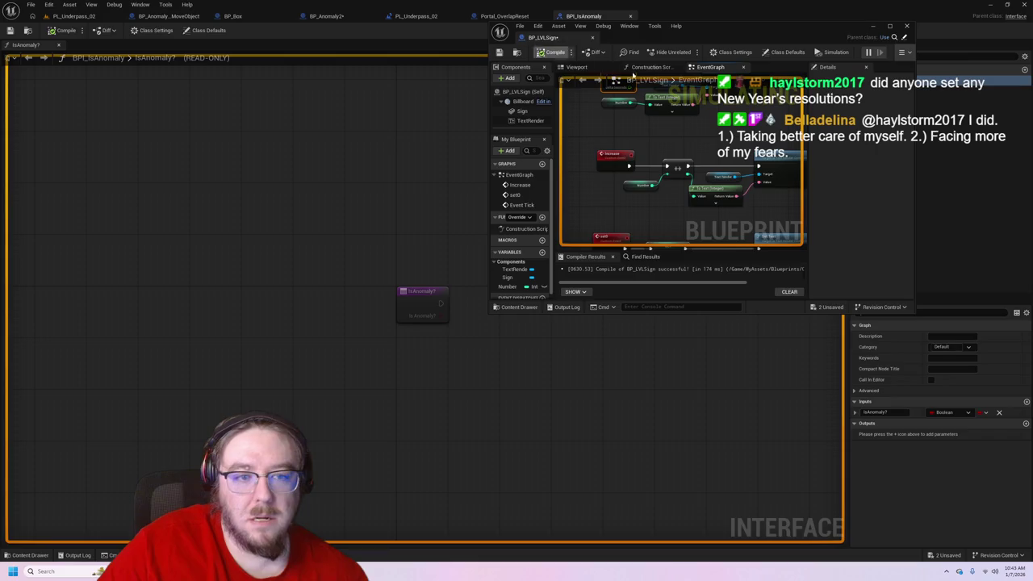
pyautogui.moveTo(915, 312); pyautogui.dragTo(1008, 406)
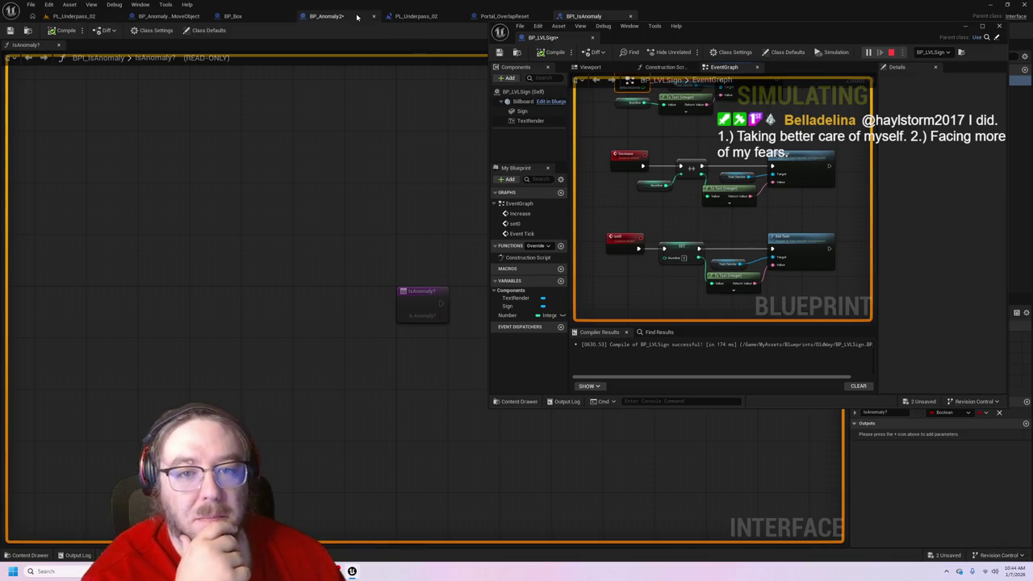
# - Move BP_Anomaly2 and Portal_OverlapReset into the floating window, leaving PL_Underpass_02 in the main window
pyautogui.moveTo(331, 16)
pyautogui.mouseDown()
pyautogui.moveTo(267, 40)
pyautogui.moveTo(665, 41)
pyautogui.mouseUp()
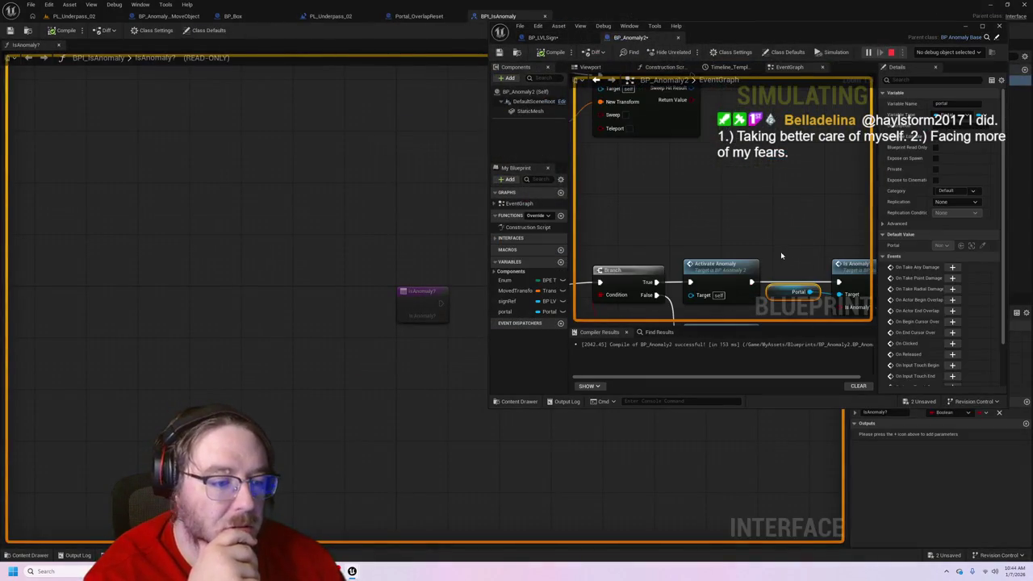
pyautogui.moveTo(784, 234)
pyautogui.mouseDown()
pyautogui.moveTo(684, 104)
pyautogui.moveTo(678, 163)
pyautogui.mouseUp()
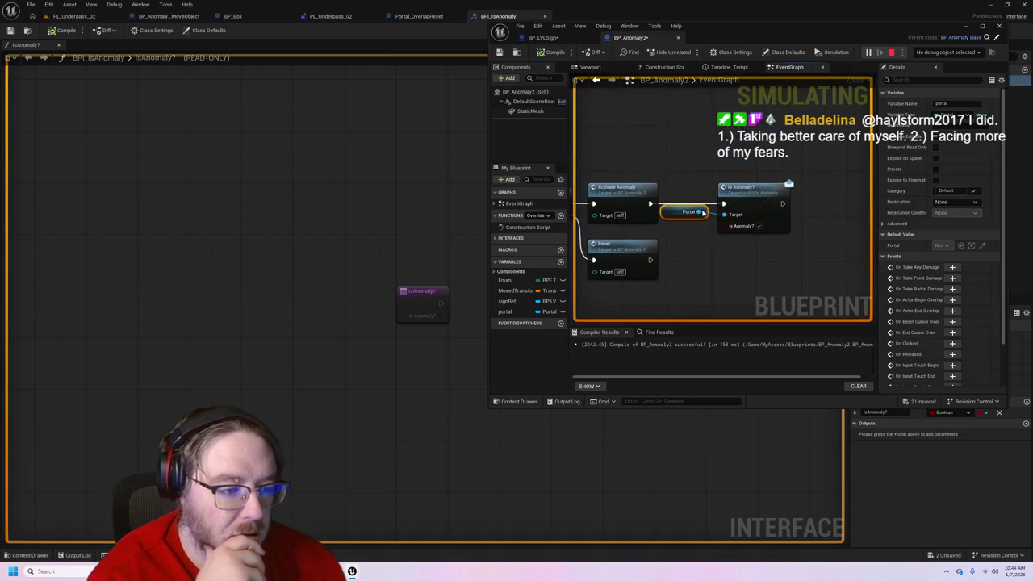
pyautogui.moveTo(670, 217); pyautogui.dragTo(676, 225)
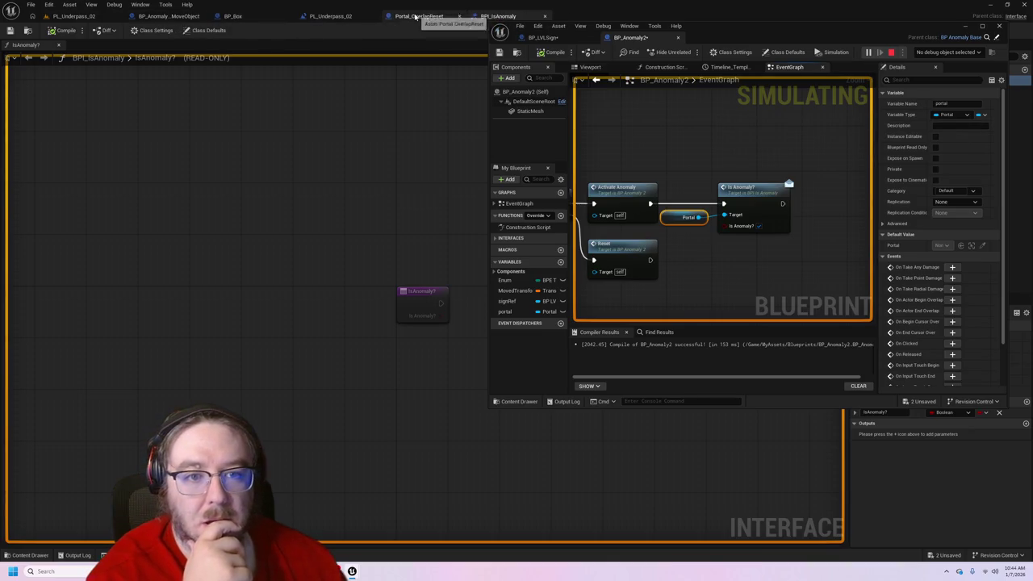
pyautogui.moveTo(419, 16)
pyautogui.mouseDown()
pyautogui.moveTo(428, 79)
pyautogui.moveTo(726, 49)
pyautogui.moveTo(839, 144)
pyautogui.mouseUp()
pyautogui.click(81, 18)
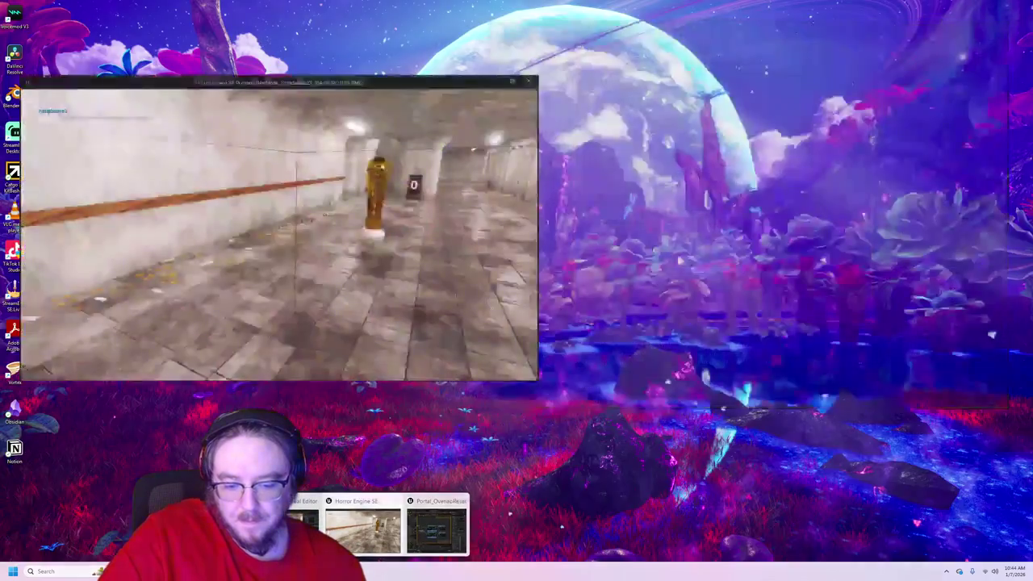
# - Check the game preview, then select the Event IsAnomaly node in Portal_OverlapReset's graph
pyautogui.click(367, 524)
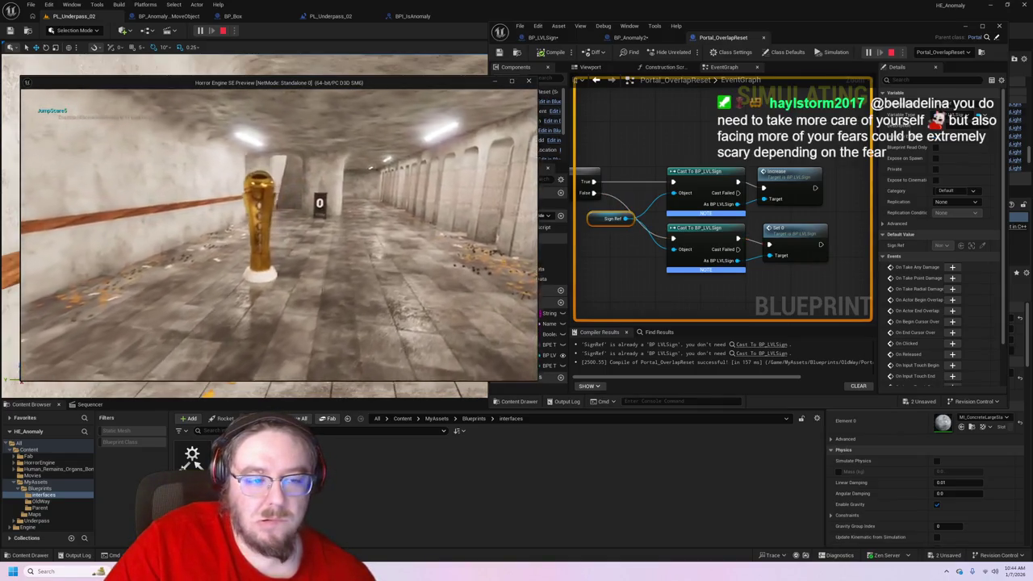
pyautogui.press('super')
pyautogui.click(634, 161)
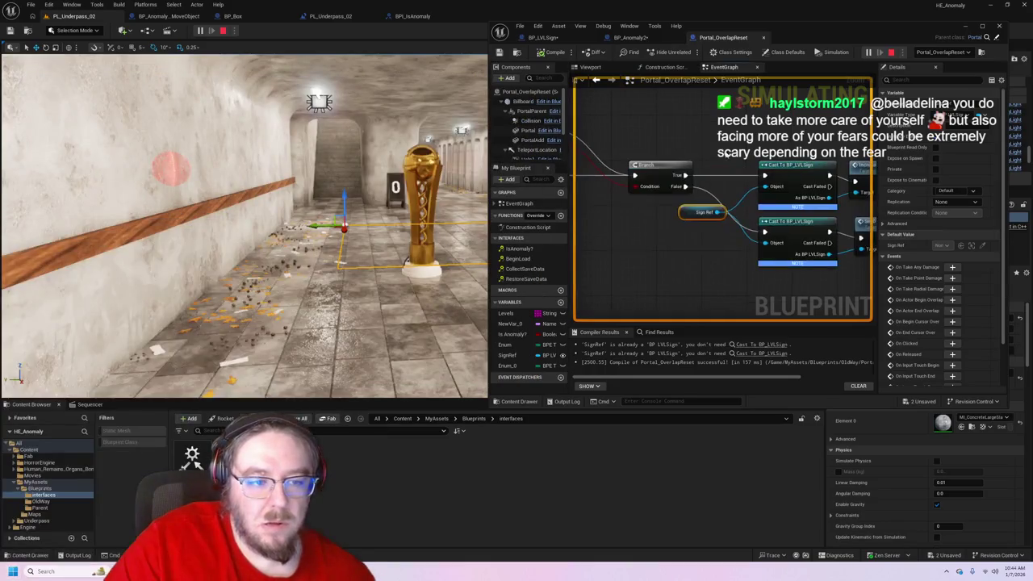
pyautogui.moveTo(634, 162); pyautogui.dragTo(662, 190)
pyautogui.click(662, 190)
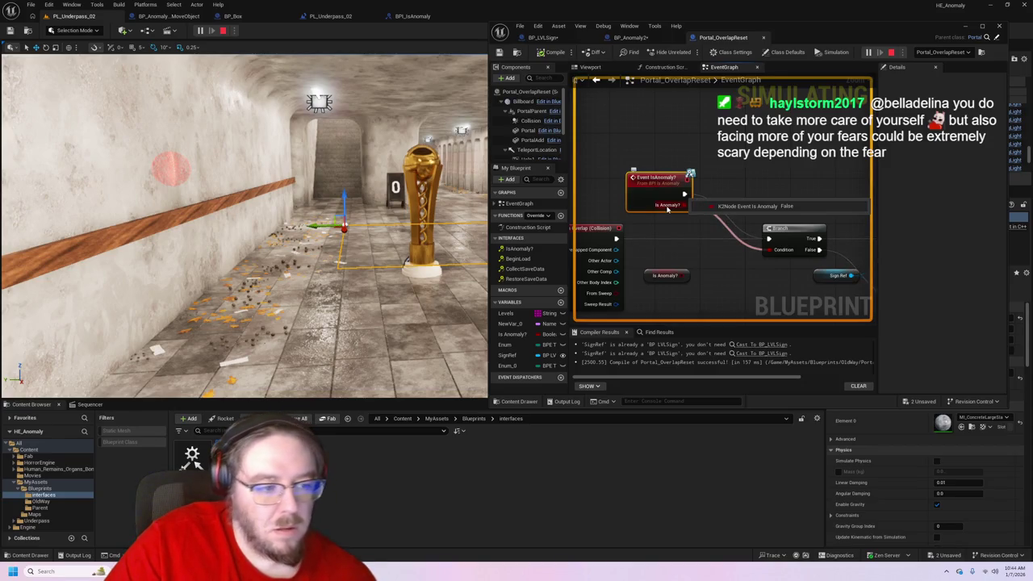
# - Save and recompile BP_Anomaly2, nudging its Is Anomaly? call node slightly right
pyautogui.click(632, 37)
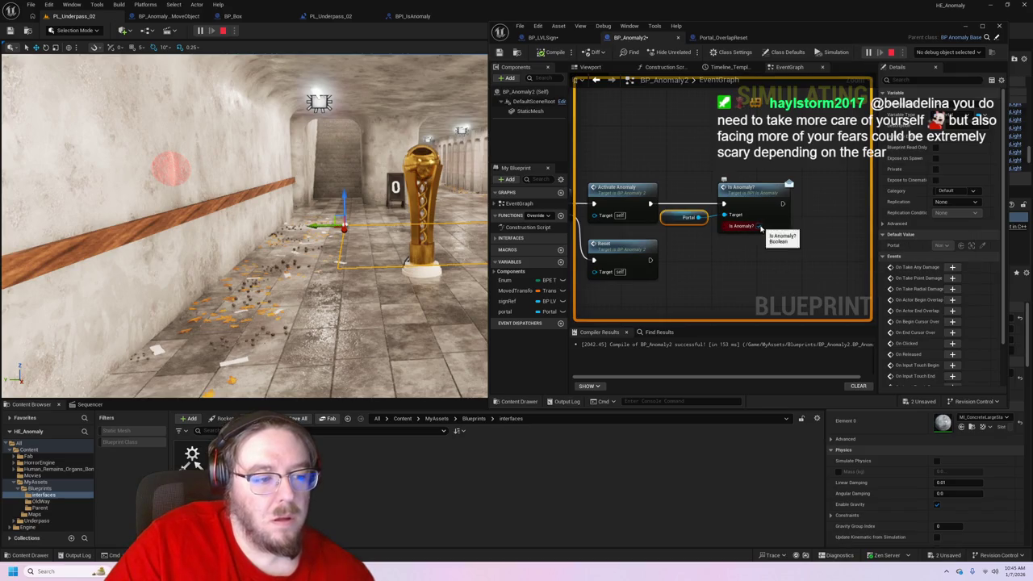
pyautogui.hotkey('ctrl', 's')
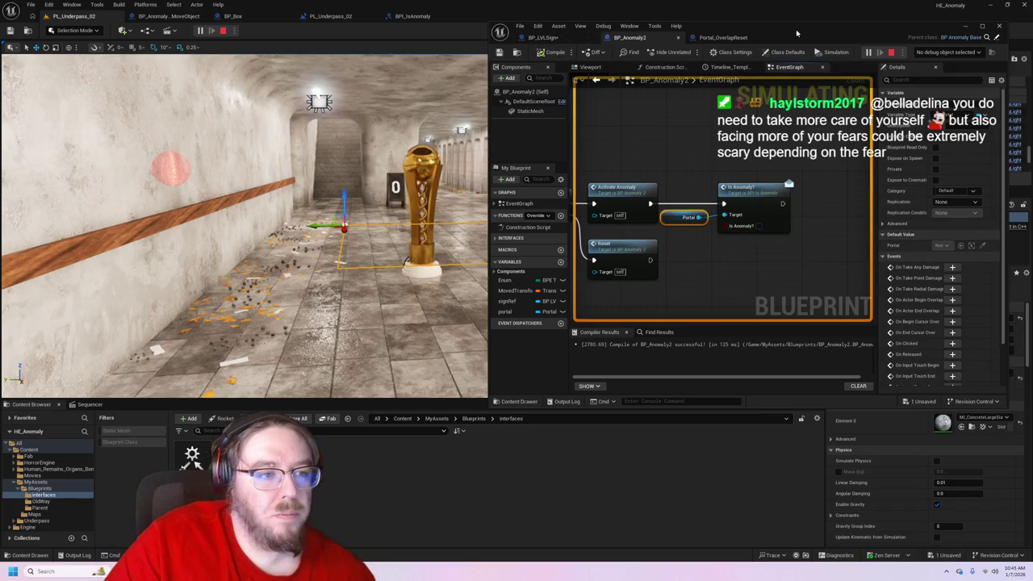
pyautogui.click(741, 38)
pyautogui.moveTo(682, 205)
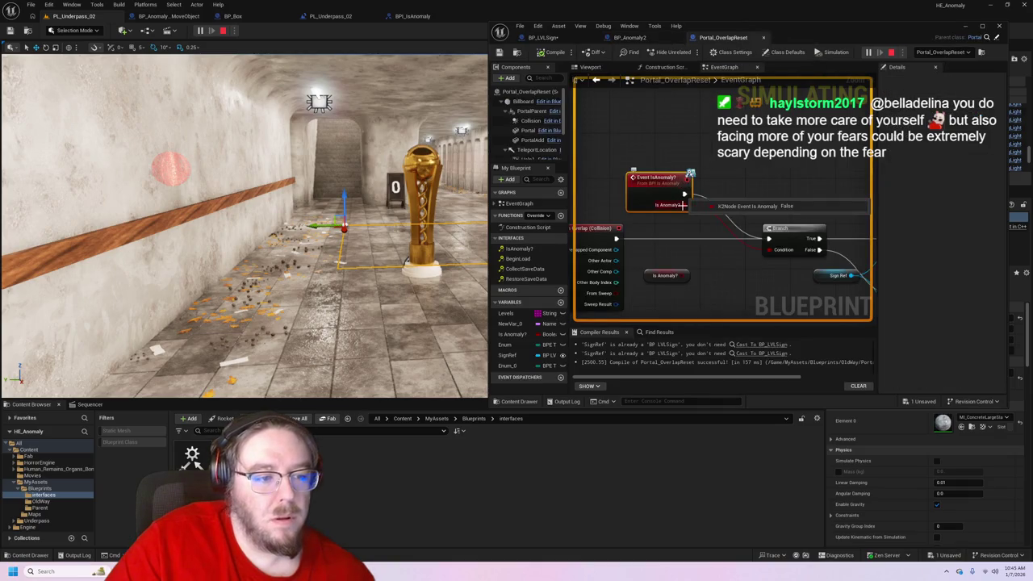
pyautogui.click(630, 37)
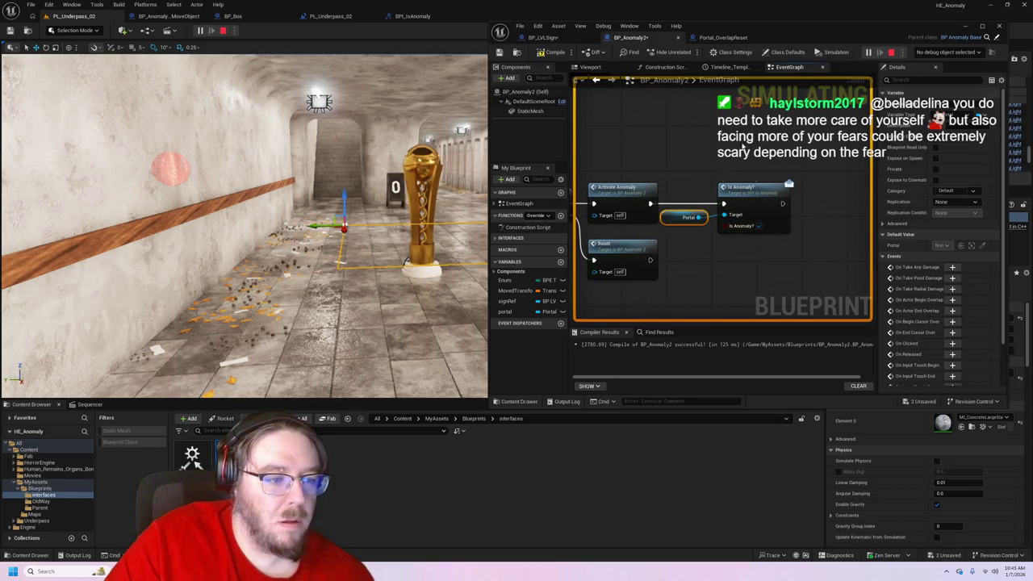
pyautogui.click(553, 52)
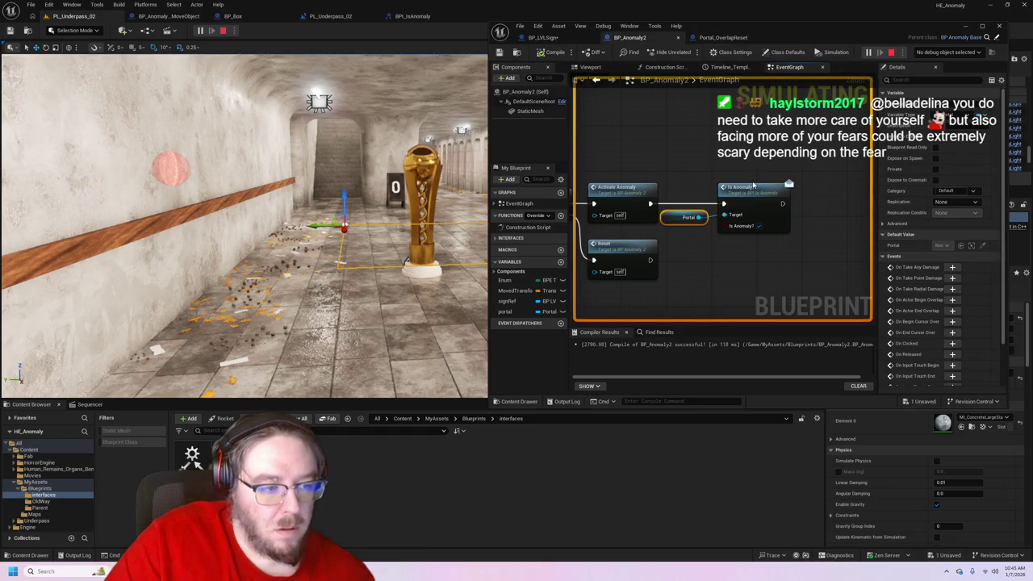
pyautogui.click(754, 198)
pyautogui.moveTo(752, 196); pyautogui.dragTo(758, 196)
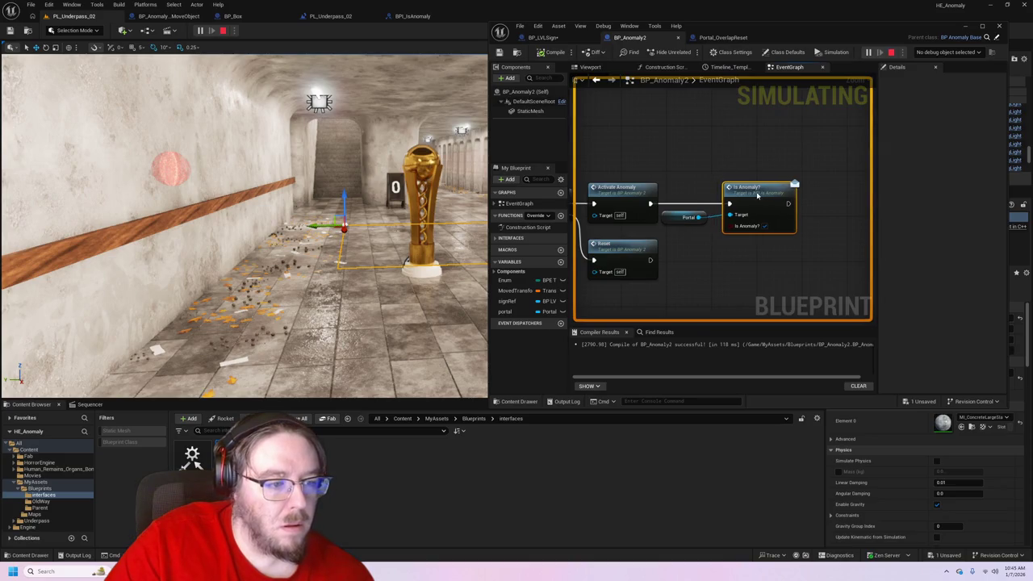
# - Return to Portal_OverlapReset's graph and select the wall-mounted object near the lamp
pyautogui.click(723, 38)
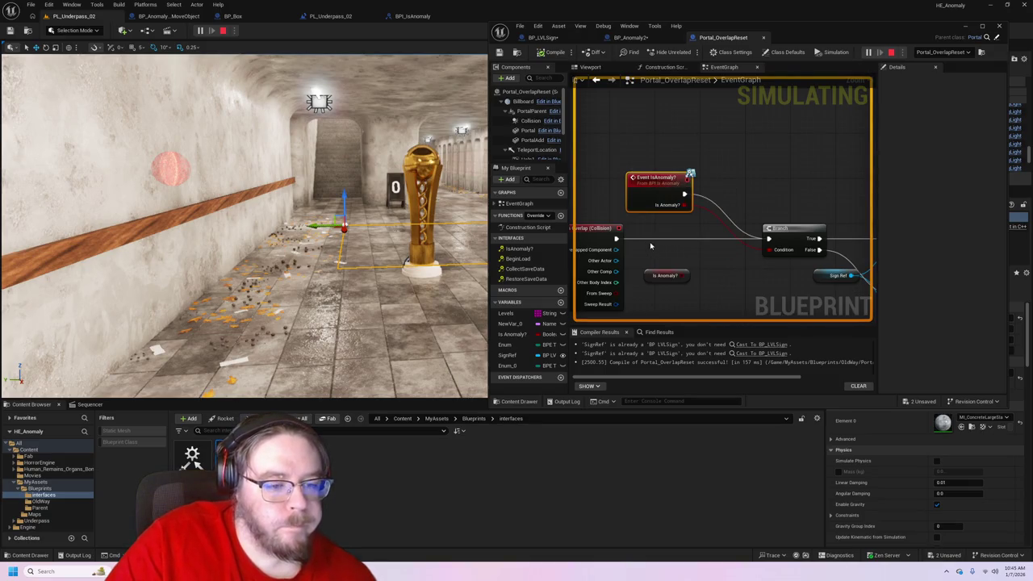
pyautogui.moveTo(683, 249); pyautogui.dragTo(699, 212)
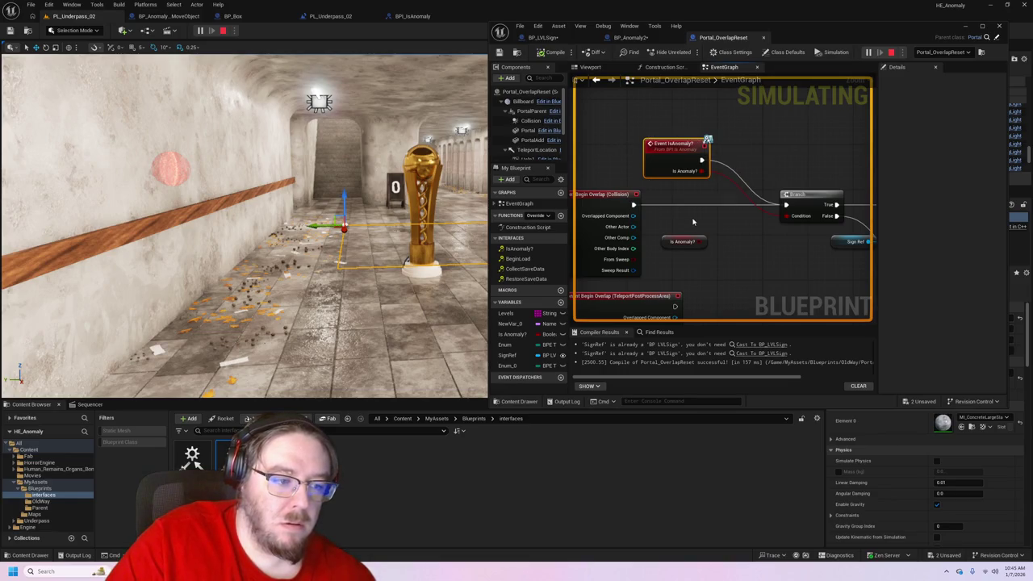
pyautogui.click(312, 115)
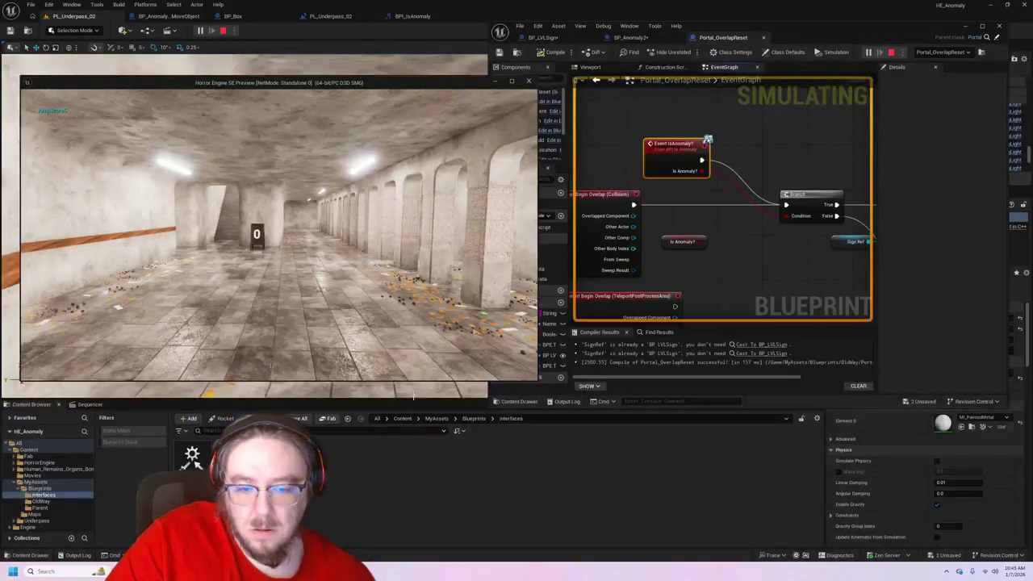
# - Walk the loop through the dark doorway toward the golden statue, then pull a wire from Event IsAnomaly
pyautogui.press('w')
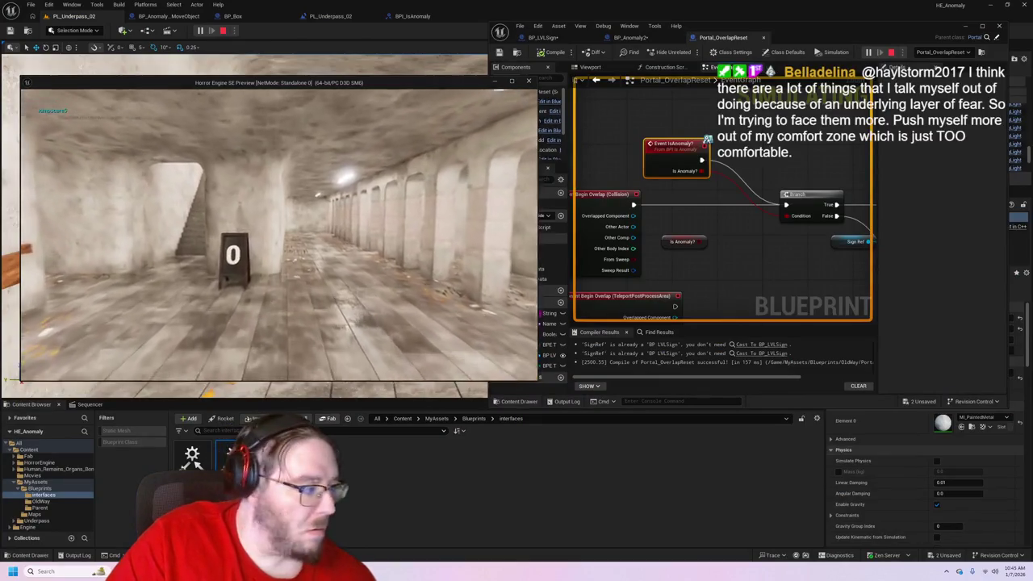
pyautogui.press('w')
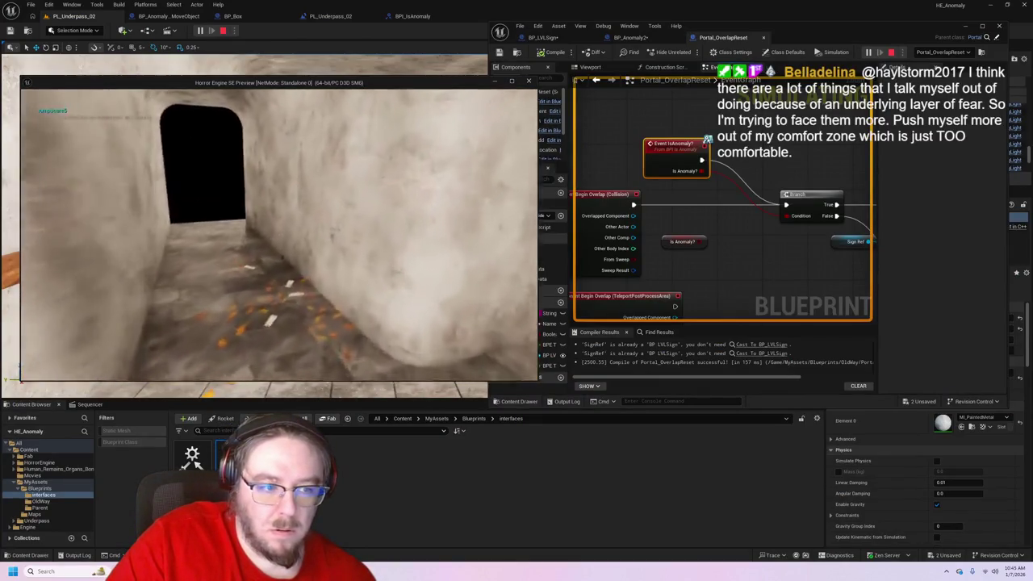
pyautogui.press('w')
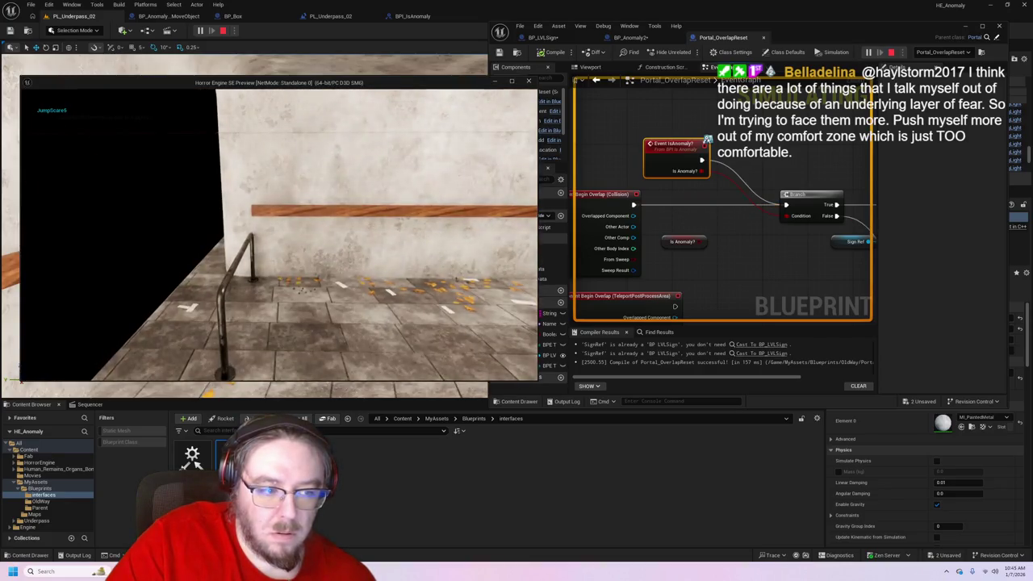
pyautogui.press('w')
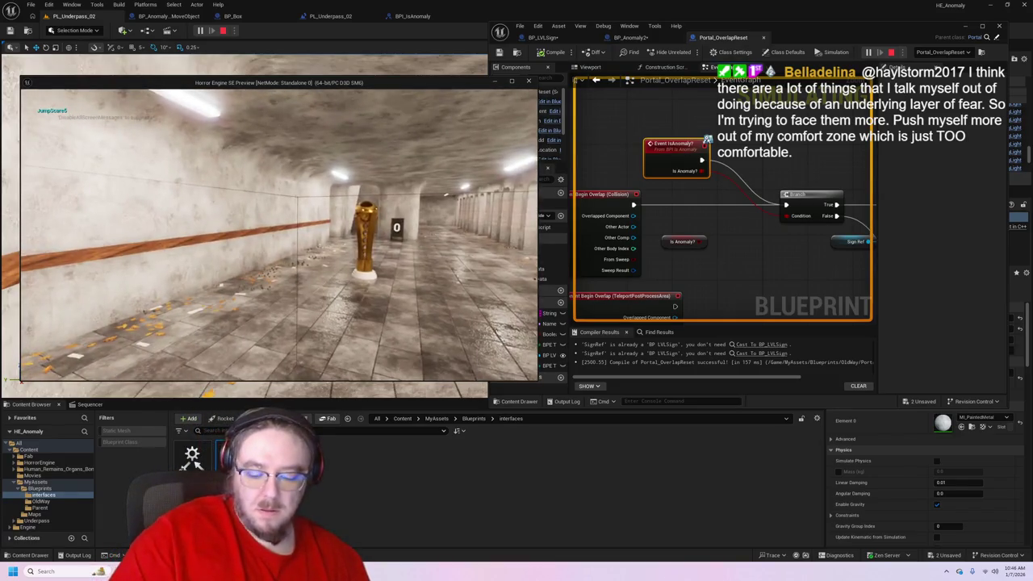
pyautogui.press('super')
pyautogui.moveTo(702, 160); pyautogui.dragTo(731, 162)
# - Add a trial Branch node after Event IsAnomaly, delete it, and move Event IsAnomaly left
pyautogui.write('a')
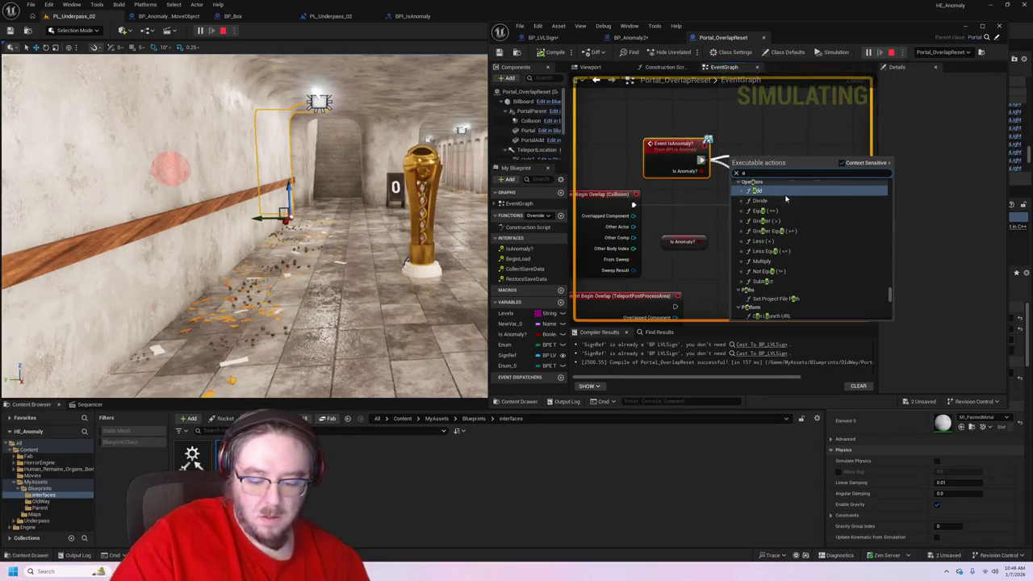
pyautogui.write('nd')
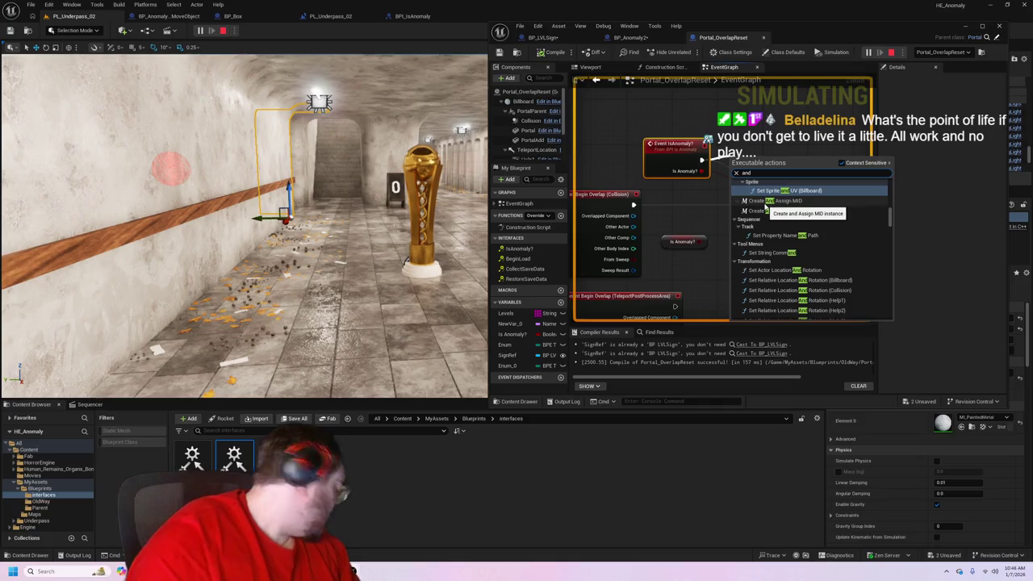
pyautogui.press('BackSpace')
pyautogui.click(763, 194)
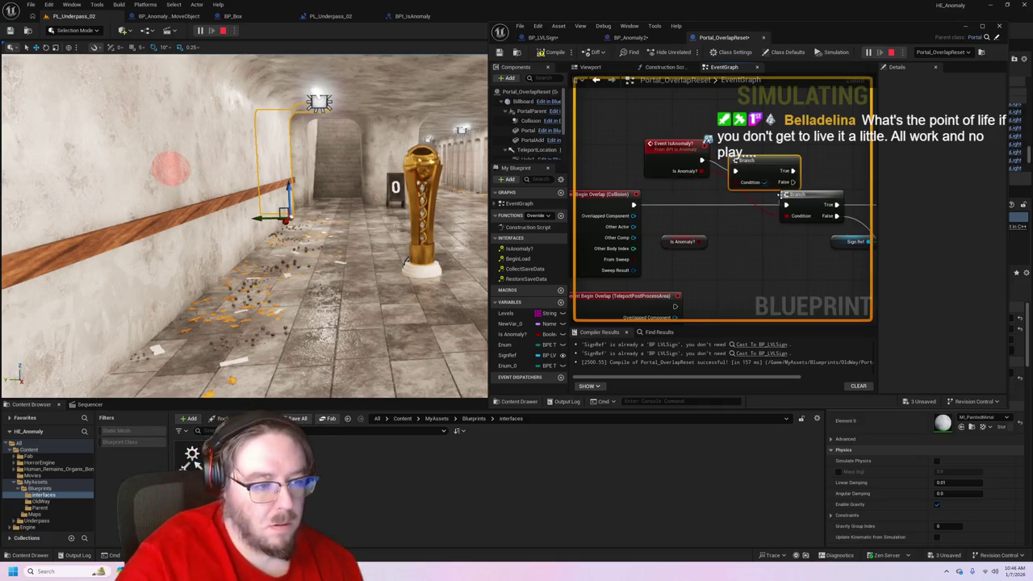
pyautogui.moveTo(774, 164); pyautogui.dragTo(784, 151)
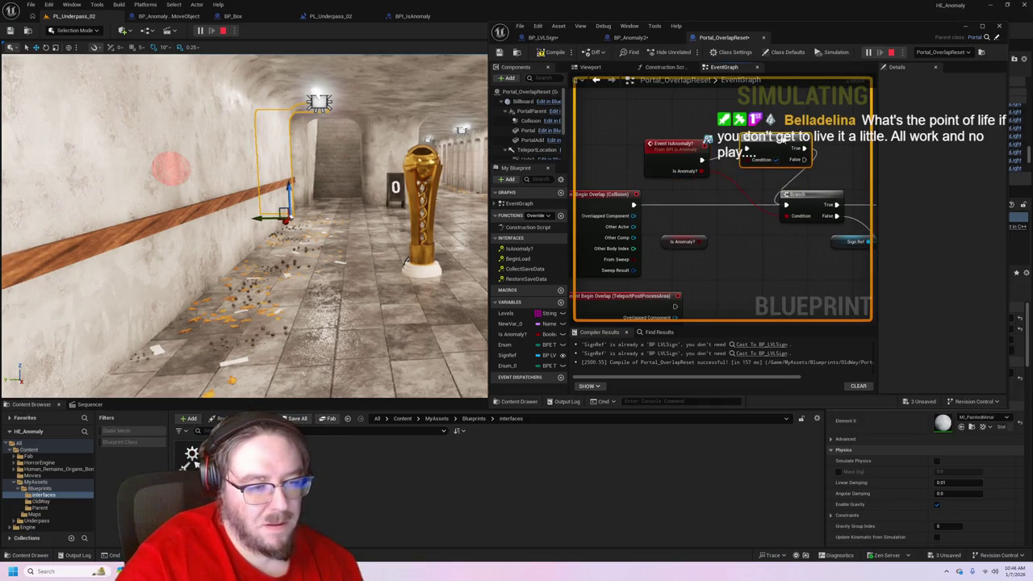
pyautogui.press('Delete')
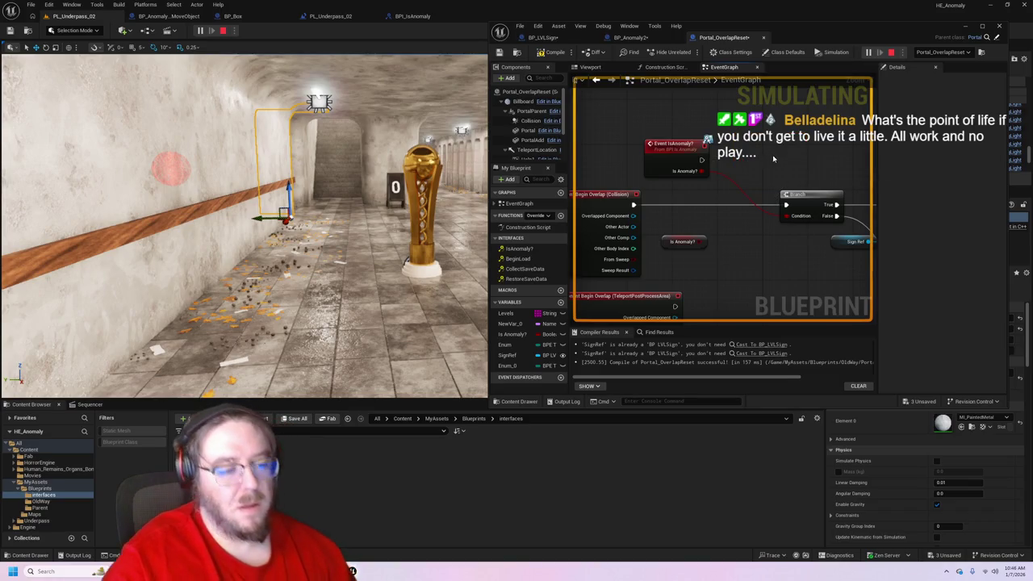
pyautogui.moveTo(664, 151)
pyautogui.mouseDown()
pyautogui.moveTo(598, 156)
pyautogui.moveTo(836, 226)
pyautogui.mouseUp()
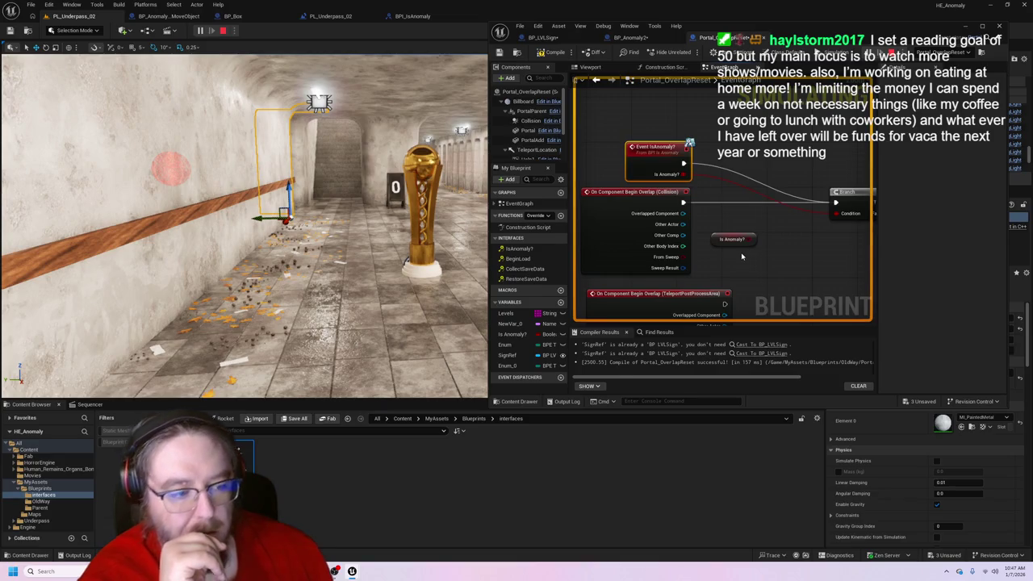
# - Add a Get Player Character node feeding an Is Overlapping Actor check on the Portal
pyautogui.rightClick(742, 256)
pyautogui.write('get')
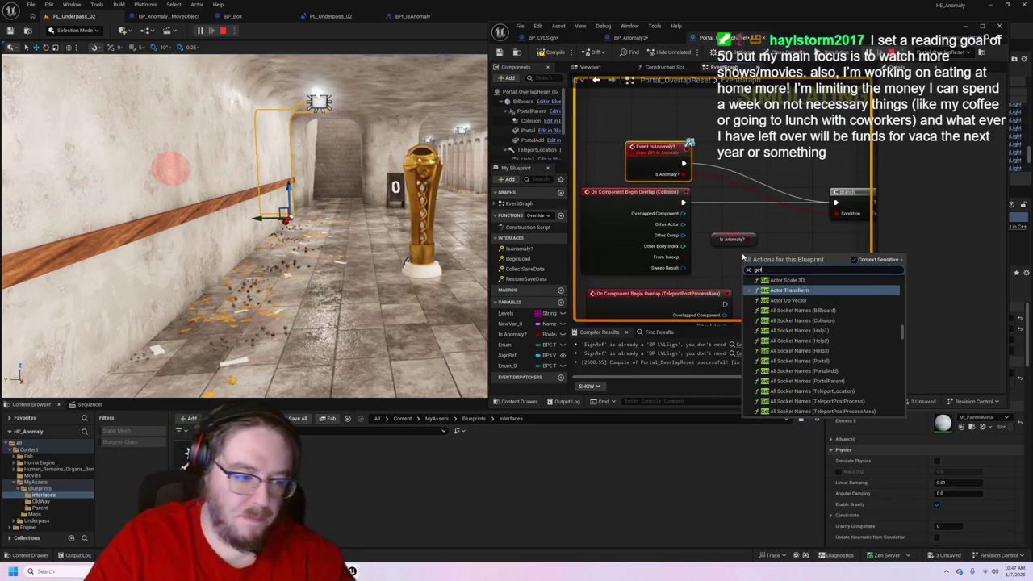
pyautogui.write('play')
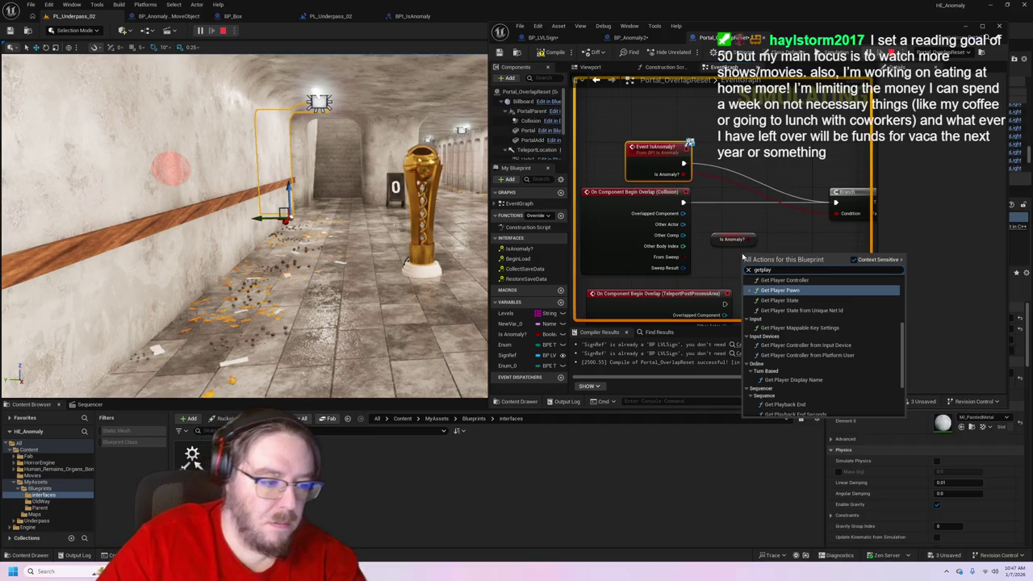
pyautogui.write('er')
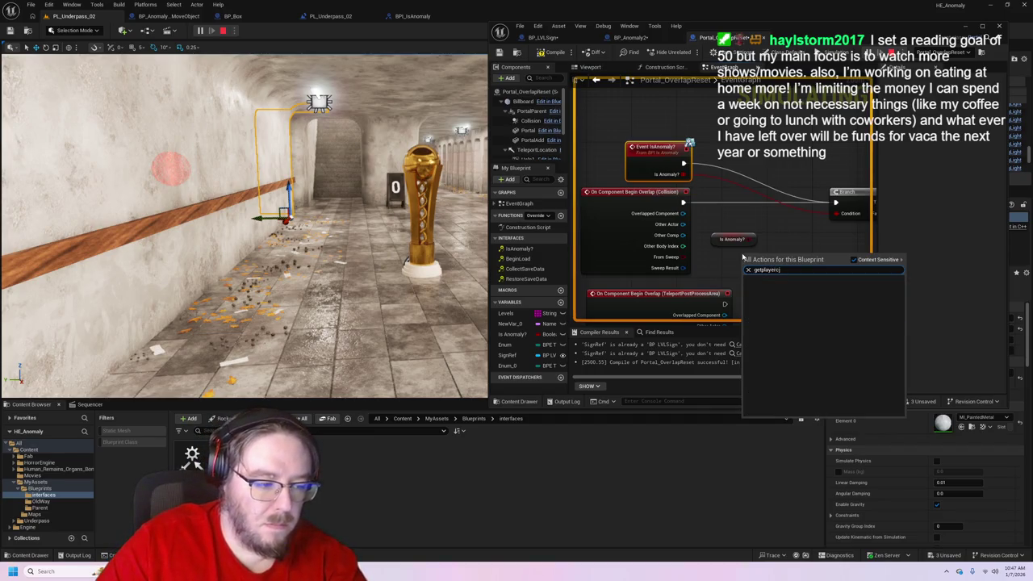
pyautogui.write('c')
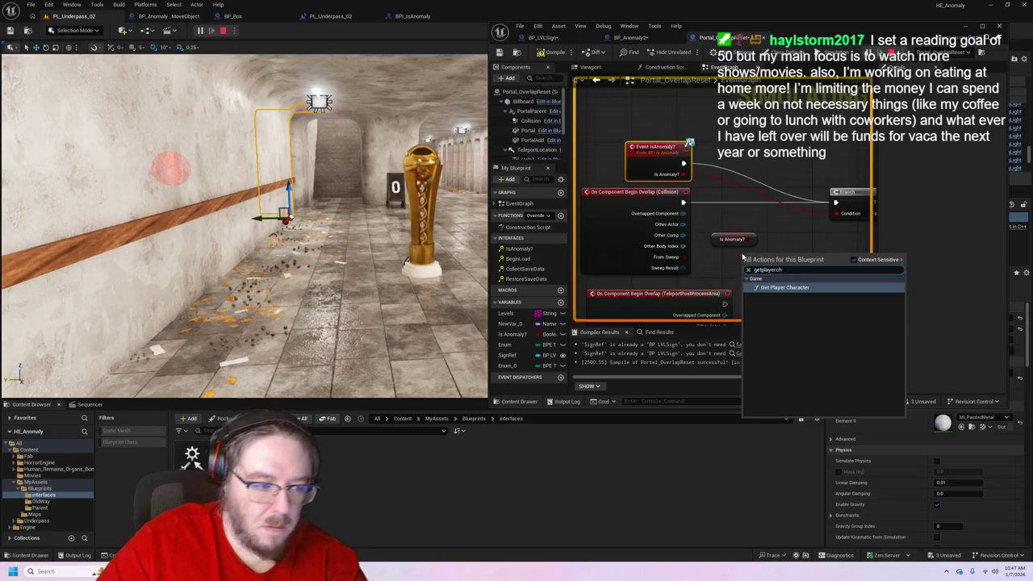
pyautogui.press('Return')
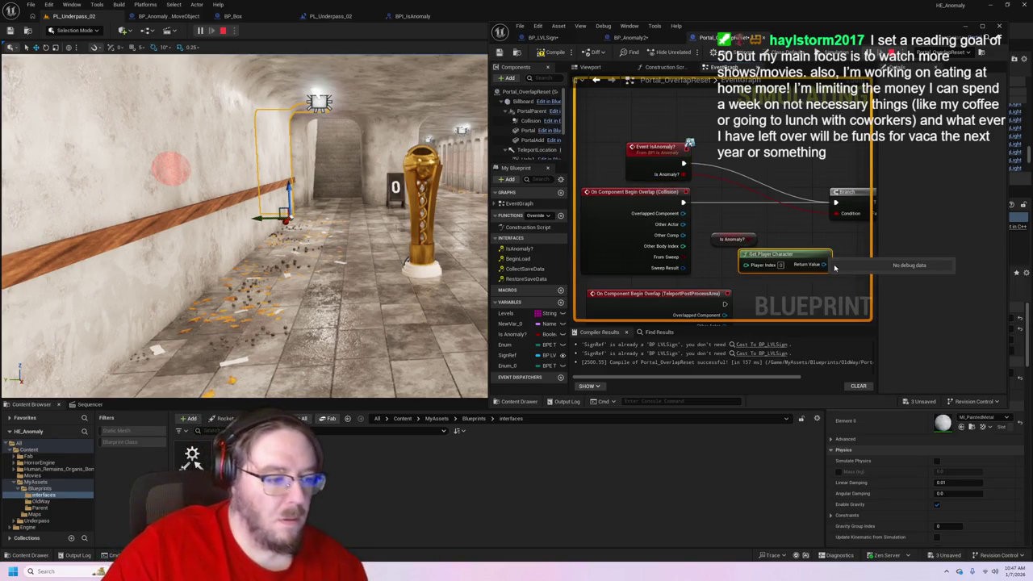
pyautogui.moveTo(825, 265); pyautogui.dragTo(845, 240)
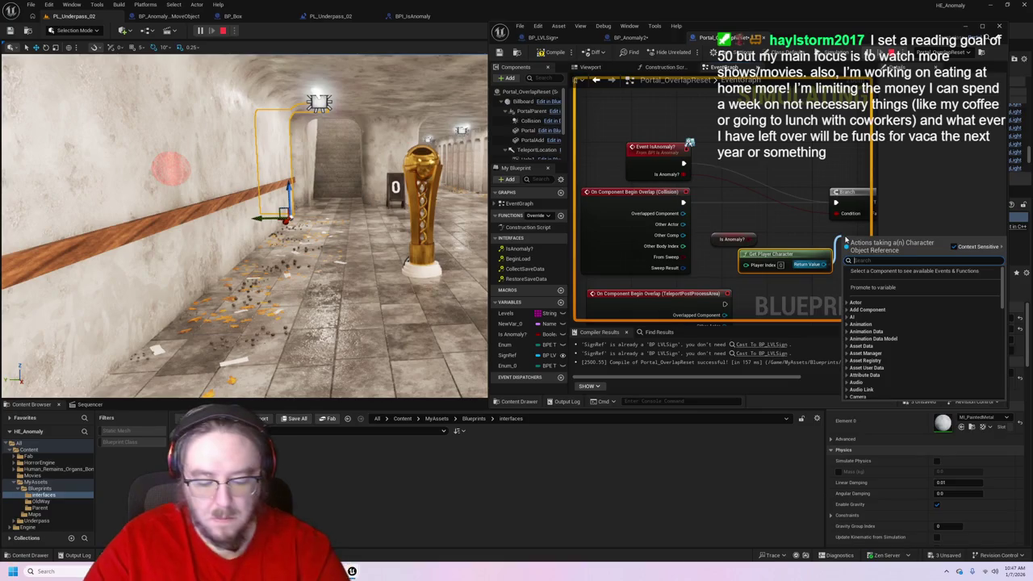
pyautogui.write('overla')
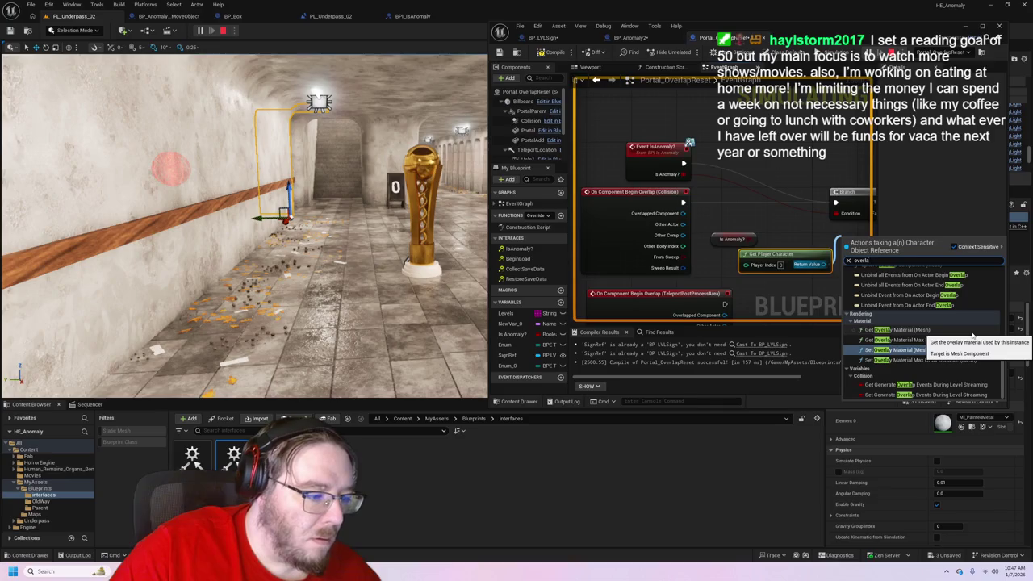
pyautogui.write('p')
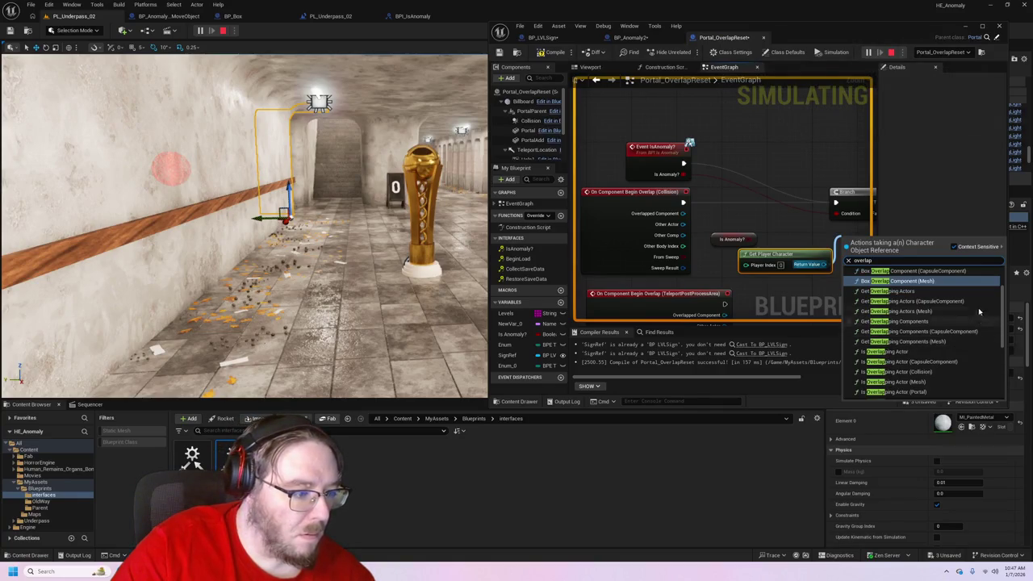
pyautogui.scroll(1, 986, 289)
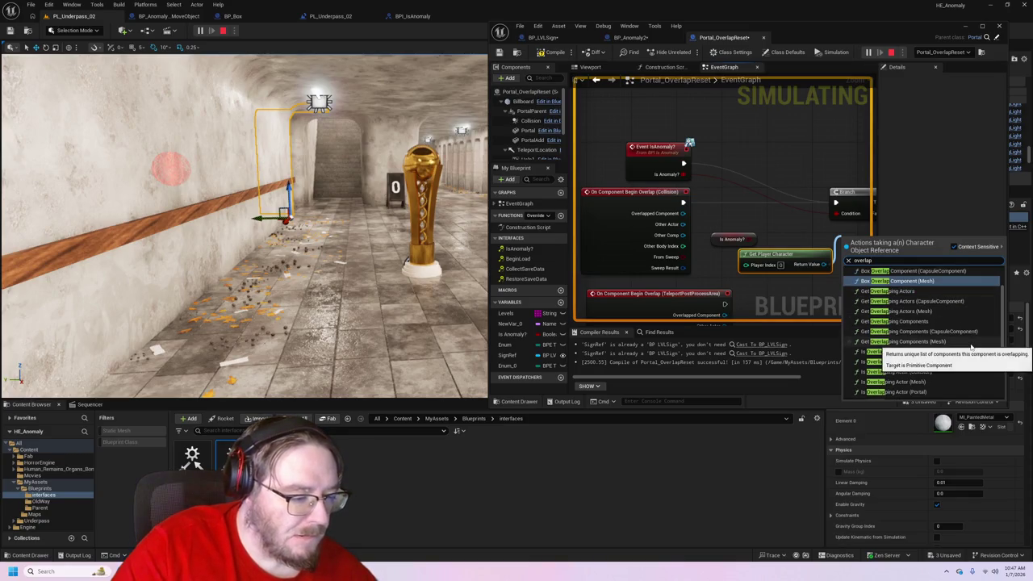
pyautogui.scroll(-3, 967, 360)
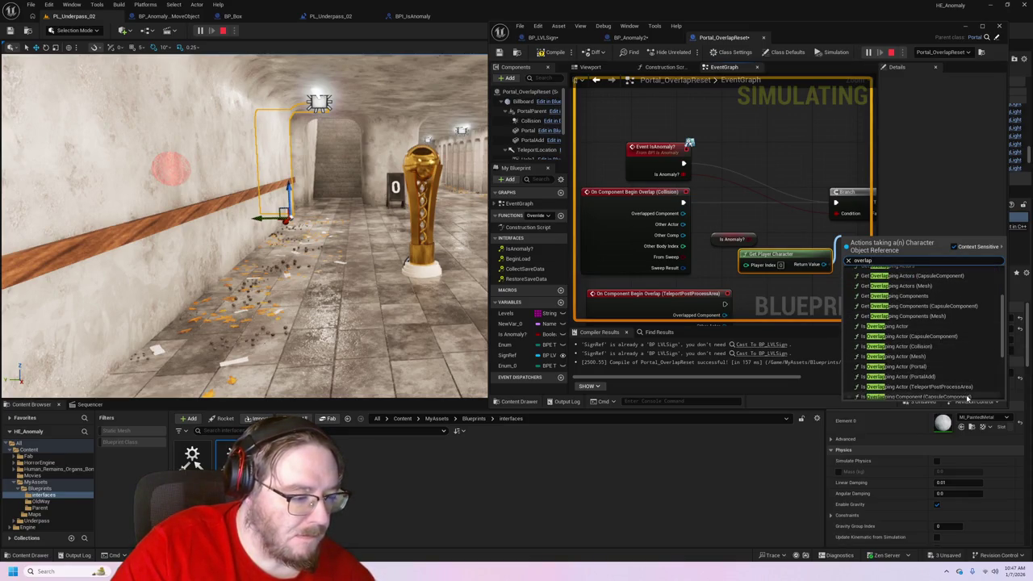
pyautogui.scroll(-1, 972, 382)
pyautogui.scroll(-2, 972, 382)
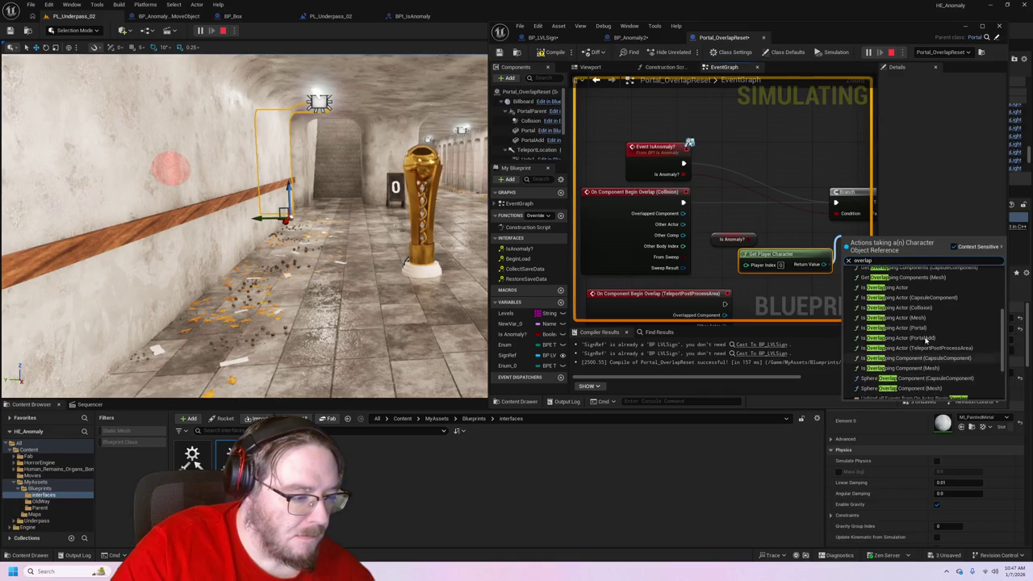
pyautogui.click(892, 328)
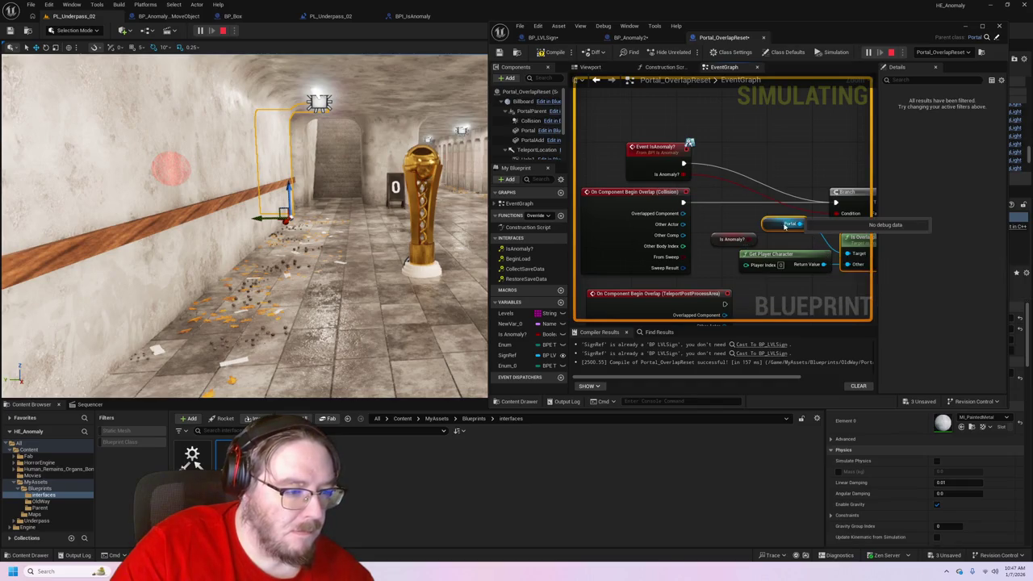
# - Undo and redo recent graph edits back to Is Overlapping Actor, then reselect the overlap-check nodes
pyautogui.moveTo(780, 225); pyautogui.dragTo(785, 242)
pyautogui.hotkey('ctrl', 'z')
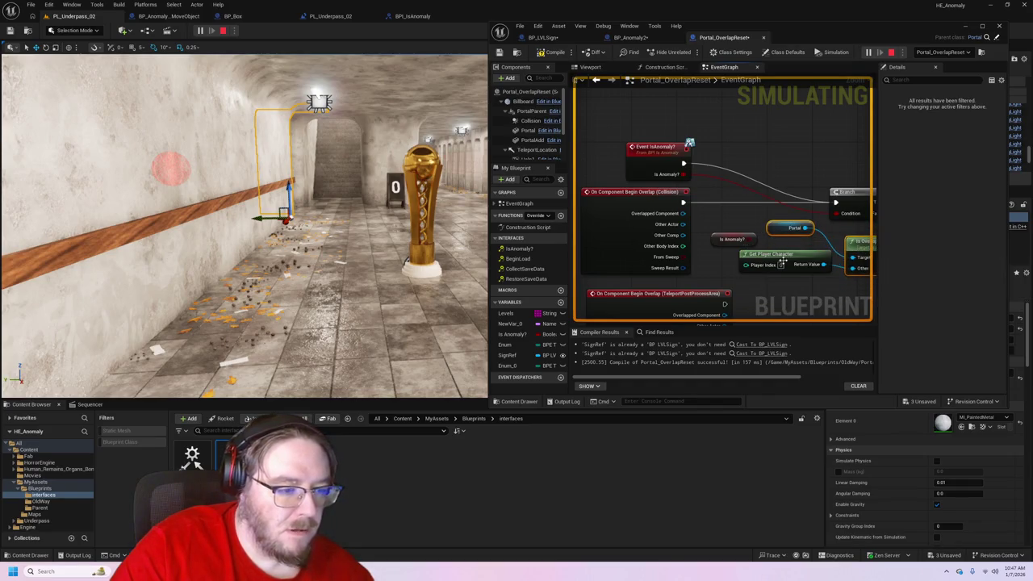
pyautogui.hotkey('ctrl', 'z')
pyautogui.hotkey('ctrl', 'z')
pyautogui.hotkey('ctrl', 'z')
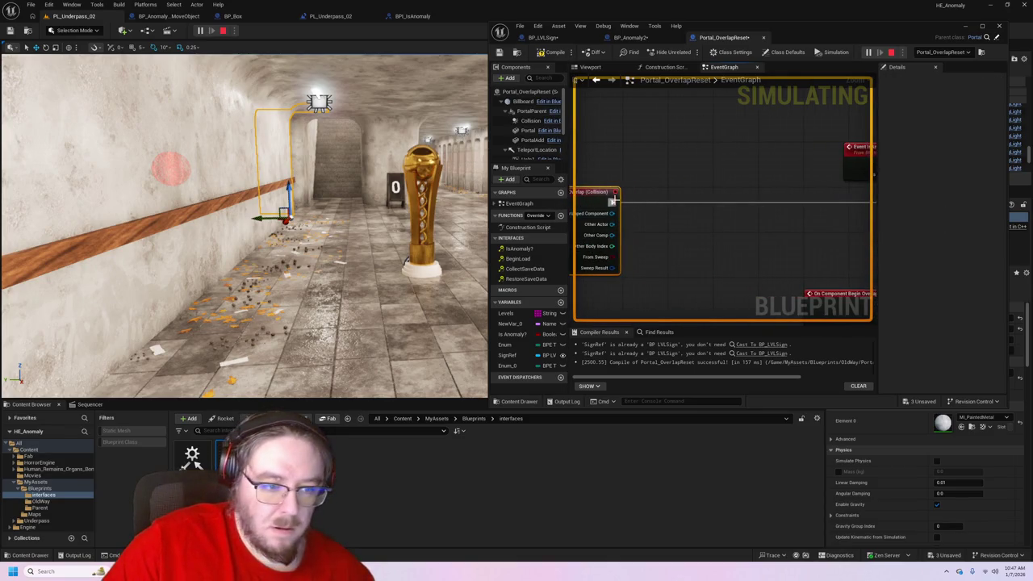
pyautogui.hotkey('ctrl', 'z')
pyautogui.hotkey('ctrl', 'y')
pyautogui.hotkey('ctrl', 'y')
pyautogui.hotkey('ctrl', 'y')
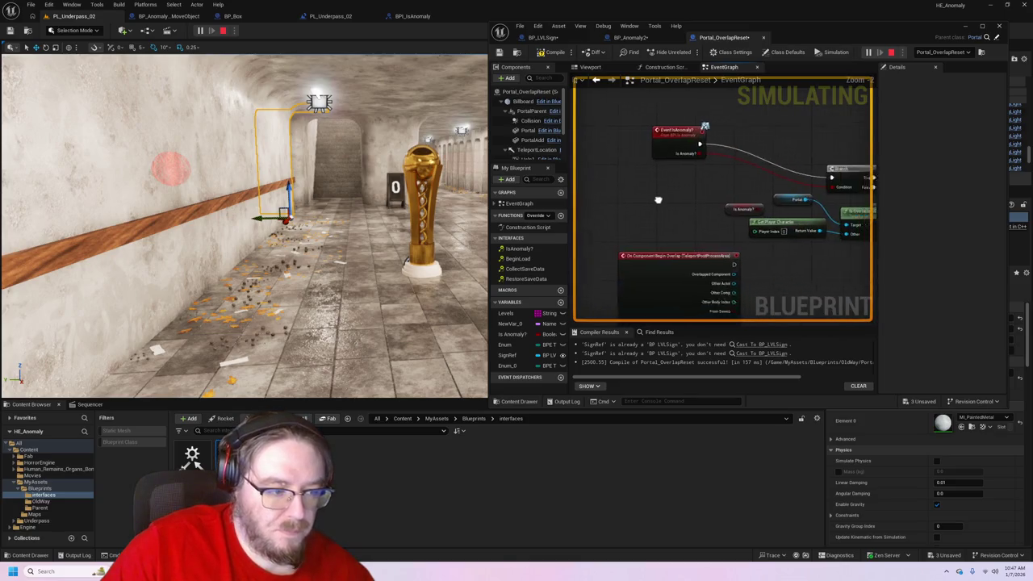
pyautogui.hotkey('ctrl', 'y')
pyautogui.hotkey('ctrl', 'y')
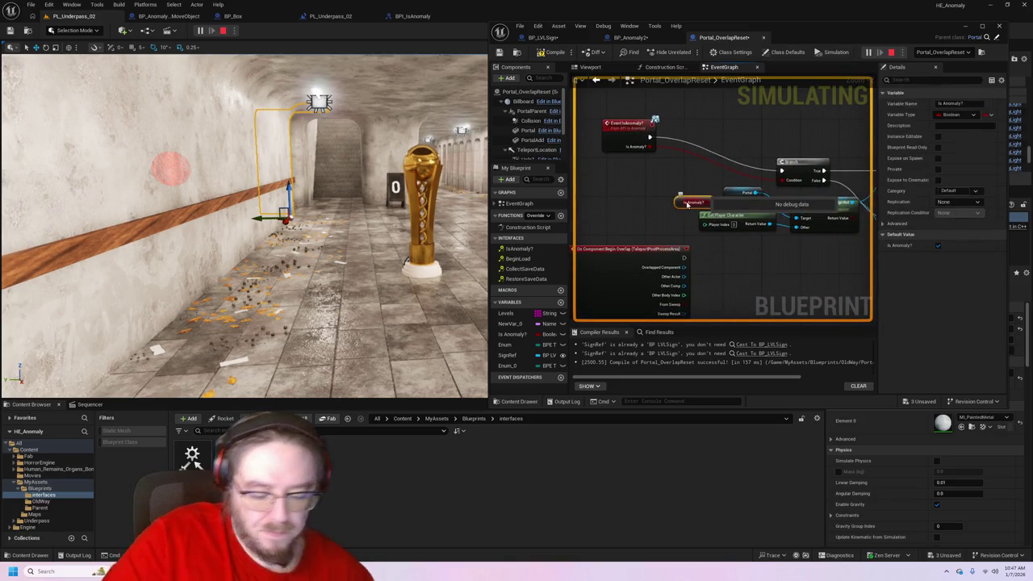
pyautogui.click(798, 209)
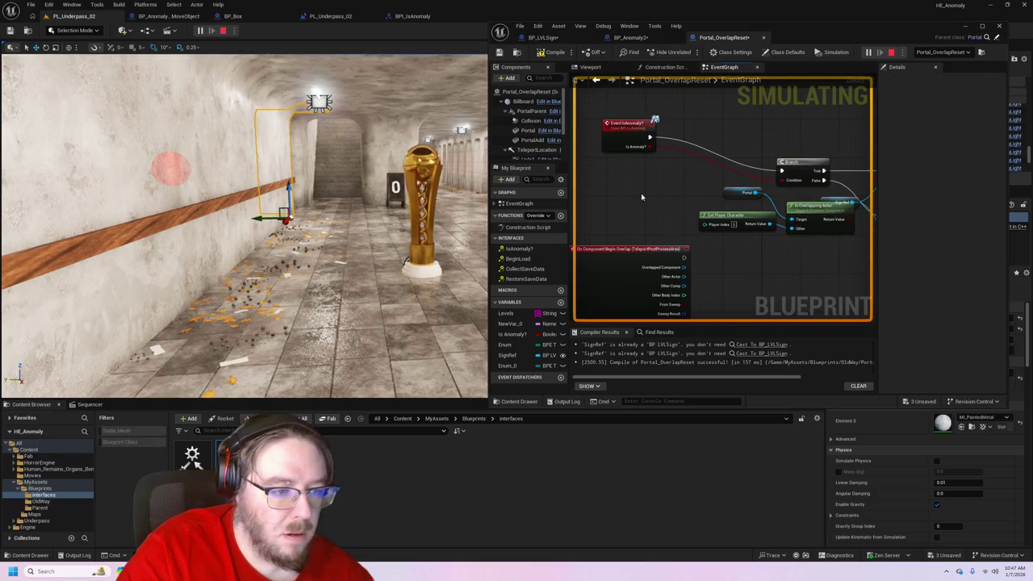
pyautogui.moveTo(655, 195)
pyautogui.mouseDown()
pyautogui.moveTo(758, 238)
pyautogui.moveTo(789, 236)
pyautogui.moveTo(685, 192)
pyautogui.moveTo(669, 204)
pyautogui.moveTo(679, 208)
pyautogui.moveTo(653, 193)
pyautogui.mouseUp()
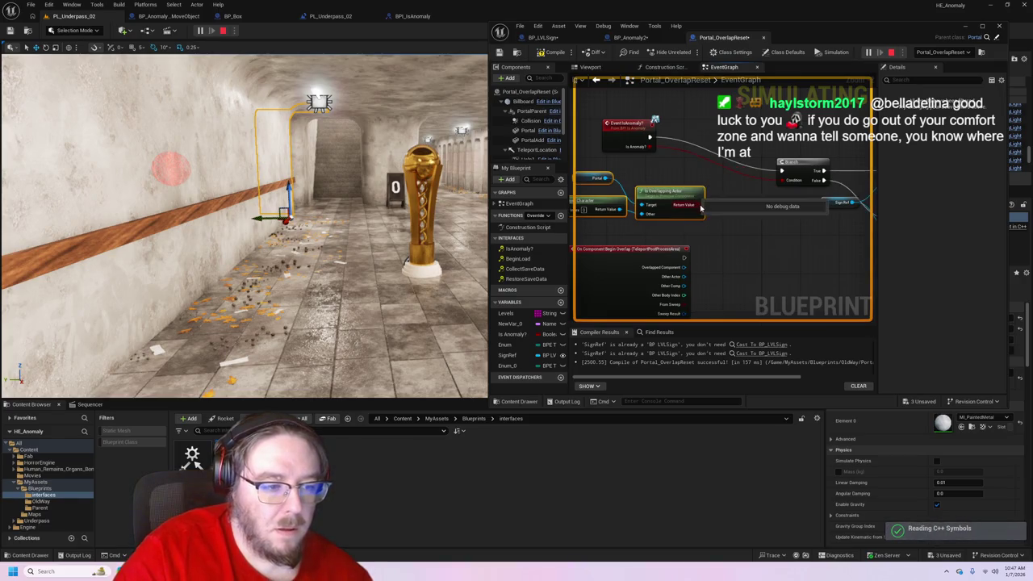
# - Feed the overlap result and Is Anomaly into an AND node, compile, and return to the preview
pyautogui.moveTo(699, 207); pyautogui.dragTo(728, 200)
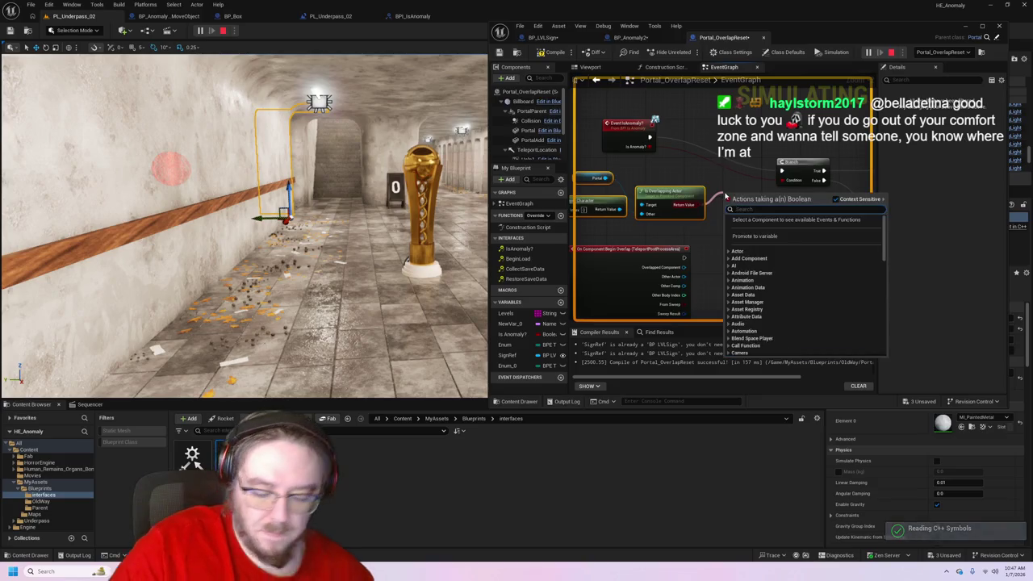
pyautogui.write('and')
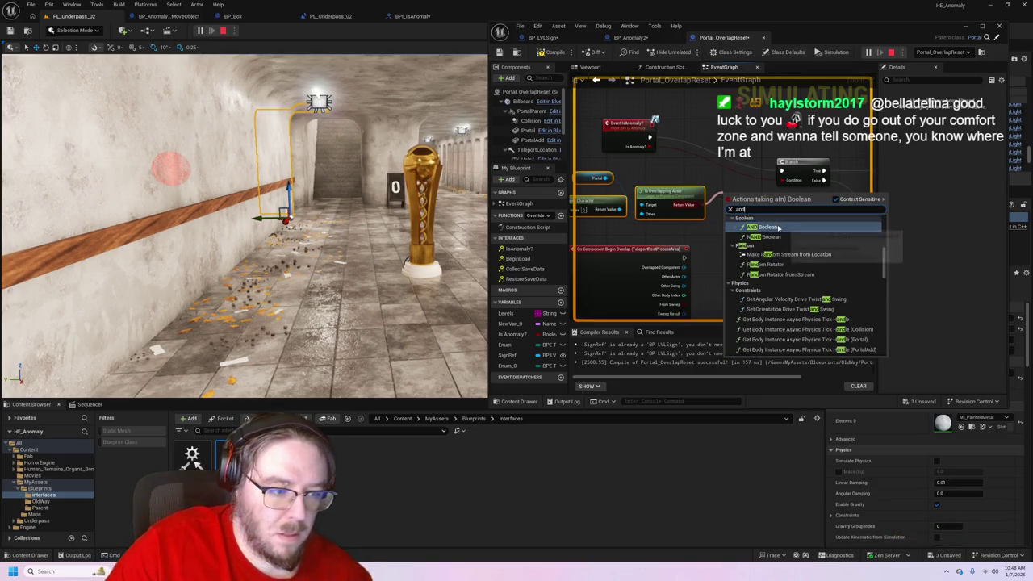
pyautogui.click(778, 228)
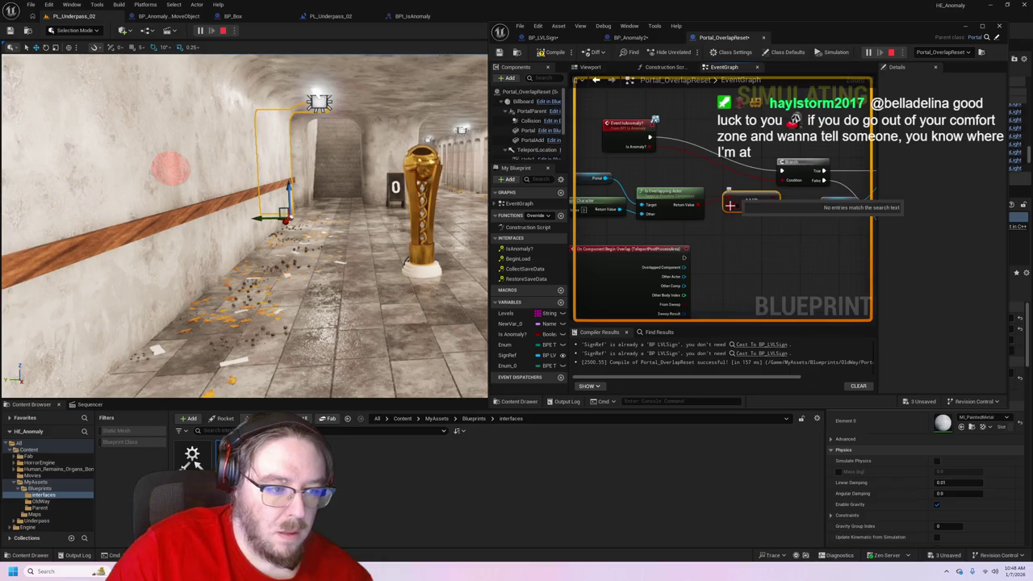
pyautogui.moveTo(699, 207)
pyautogui.mouseDown()
pyautogui.moveTo(729, 212)
pyautogui.moveTo(727, 202)
pyautogui.mouseUp()
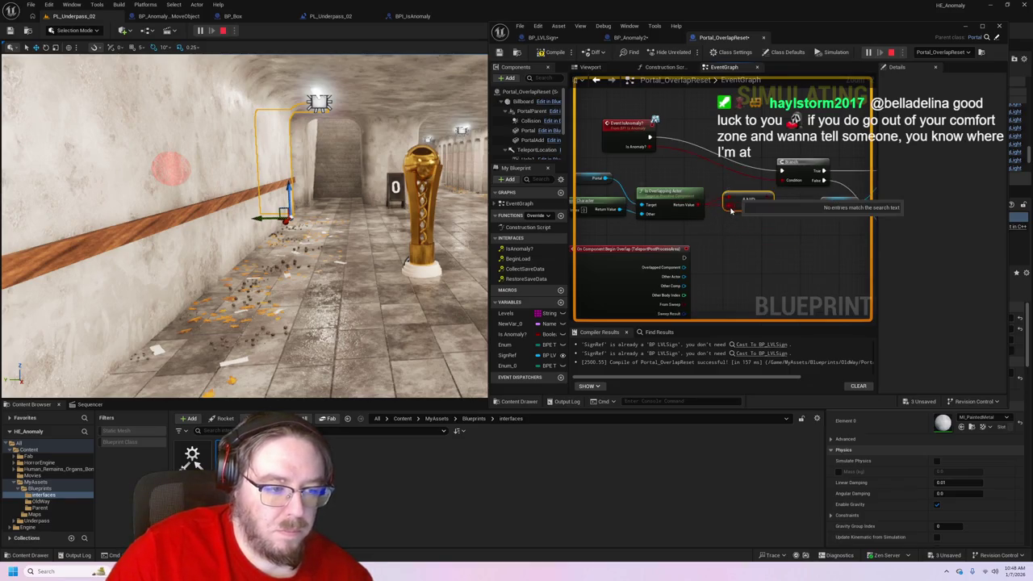
pyautogui.moveTo(654, 147)
pyautogui.mouseDown()
pyautogui.moveTo(732, 196)
pyautogui.moveTo(727, 206)
pyautogui.mouseUp()
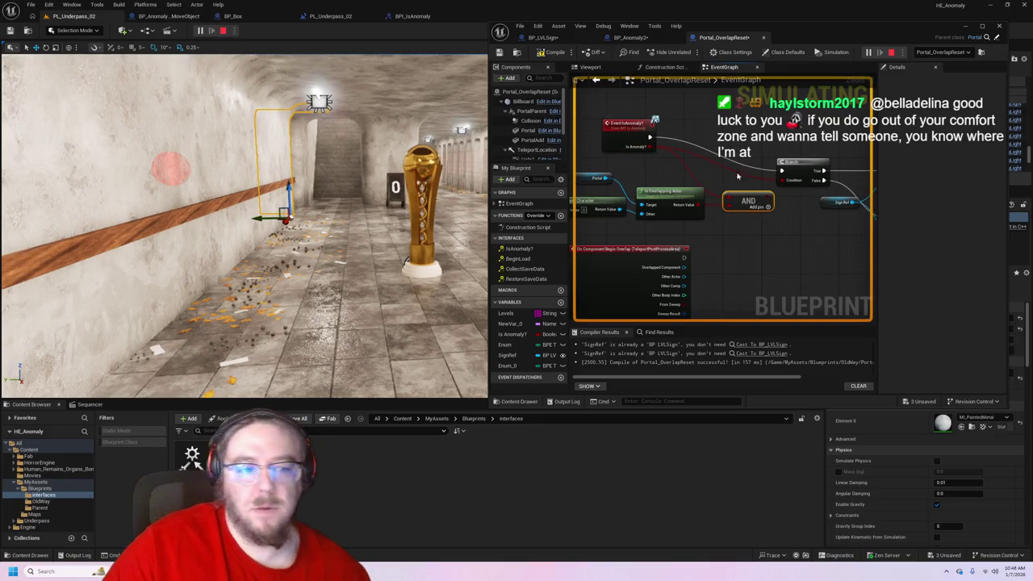
pyautogui.click(552, 52)
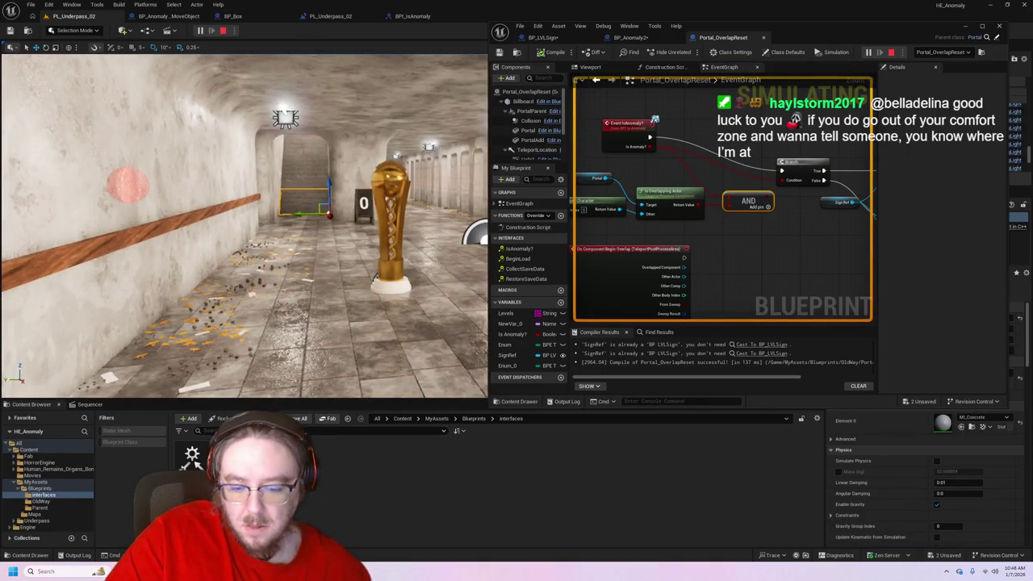
pyautogui.moveTo(404, 571)
pyautogui.click(436, 525)
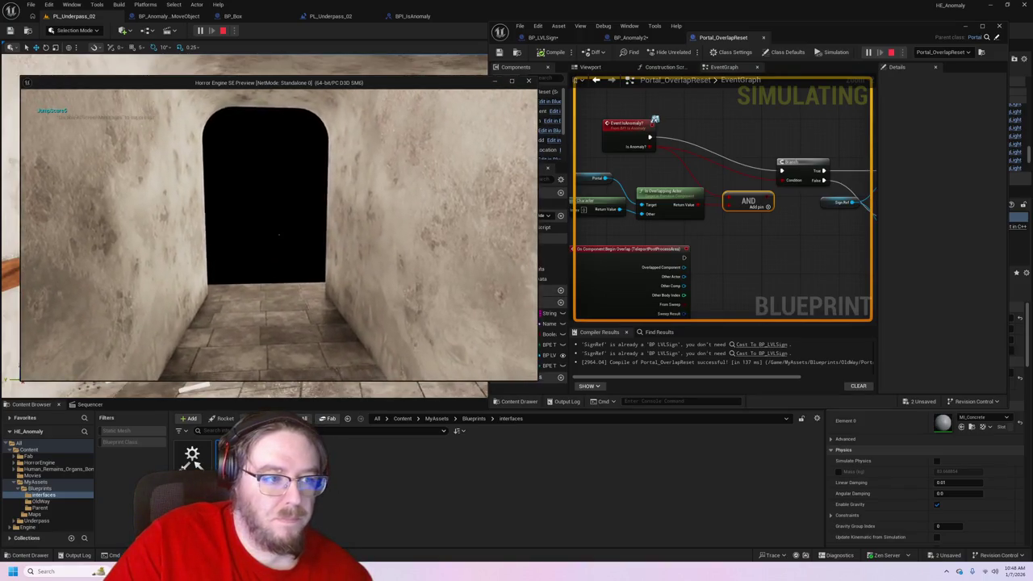
# - Leave the standalone game window and stop the running simulation
pyautogui.press('super')
pyautogui.click(939, 53)
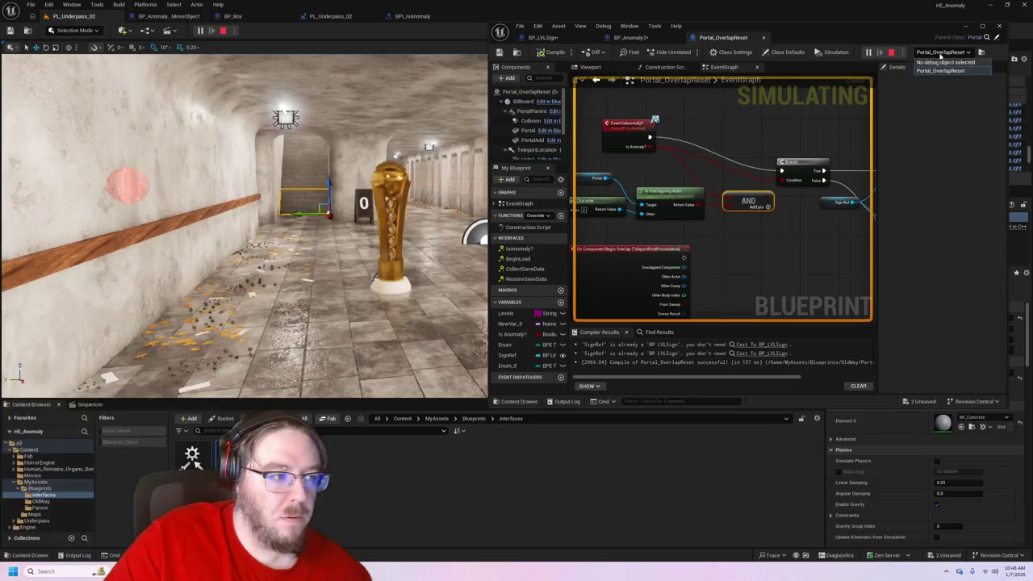
pyautogui.click(225, 30)
# - Playtest in the Selected Viewport through the tunnel into the lit side room, stop, and select the red sphere
pyautogui.click(247, 31)
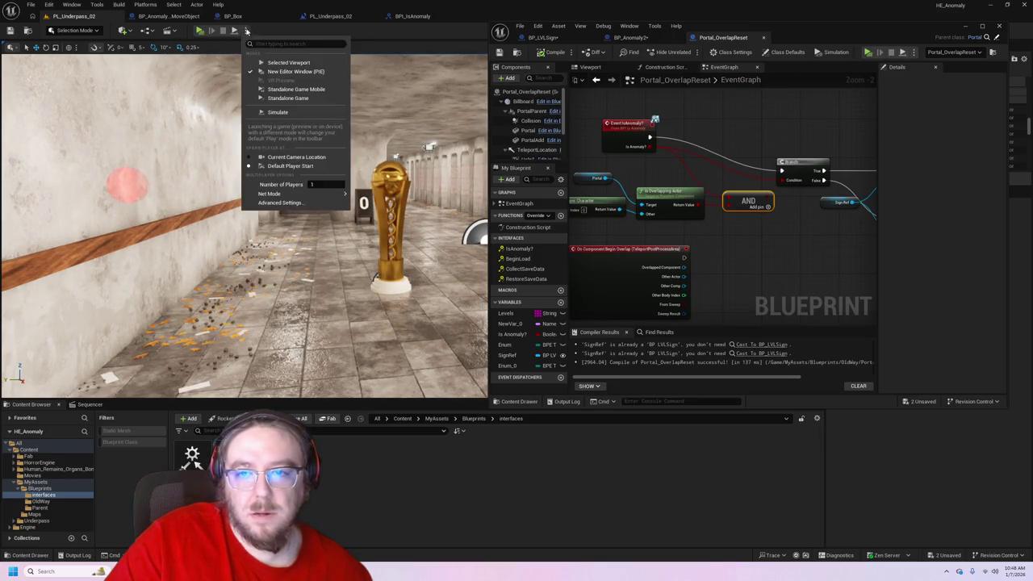
pyautogui.click(288, 62)
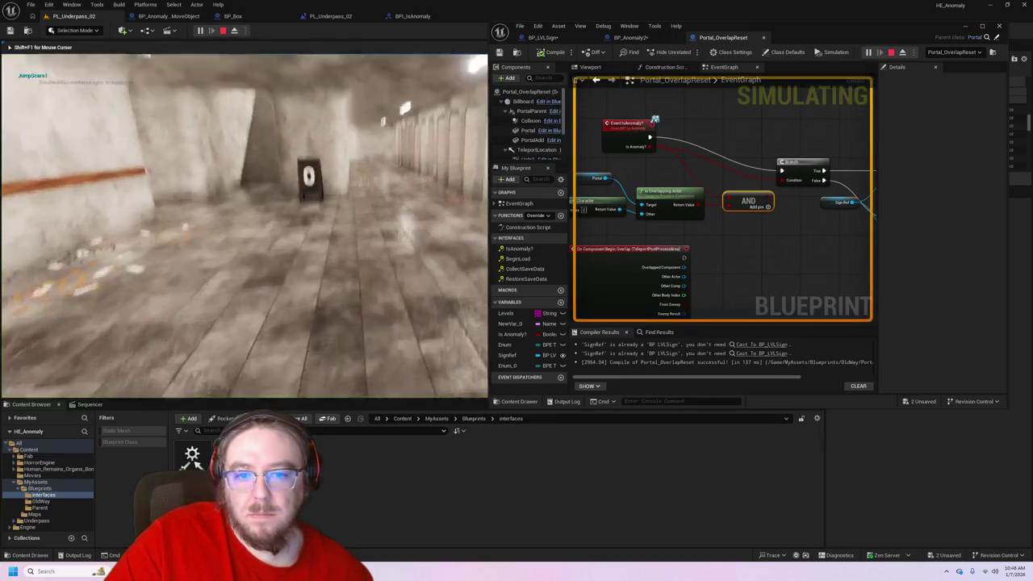
pyautogui.press('w')
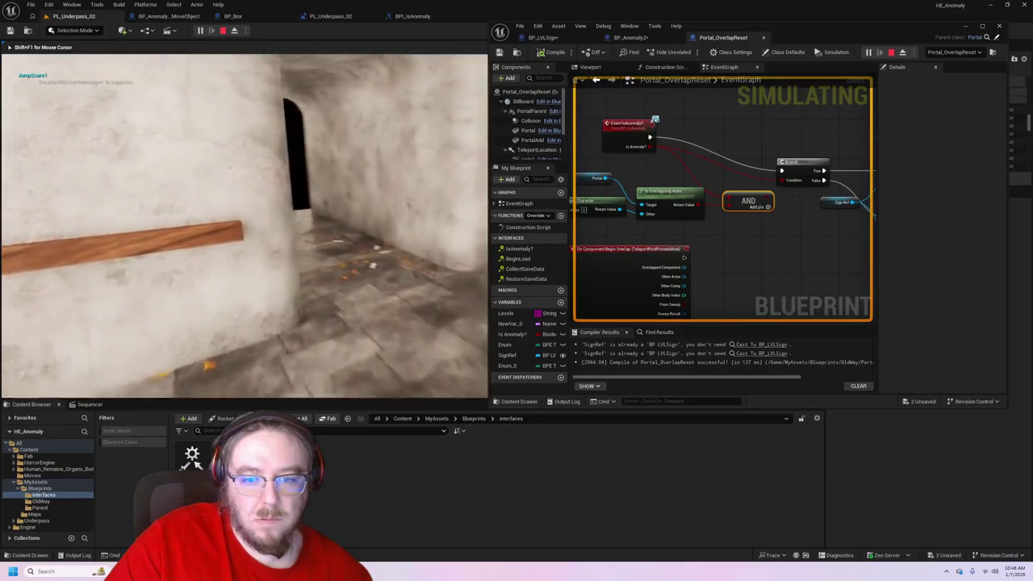
pyautogui.press('w')
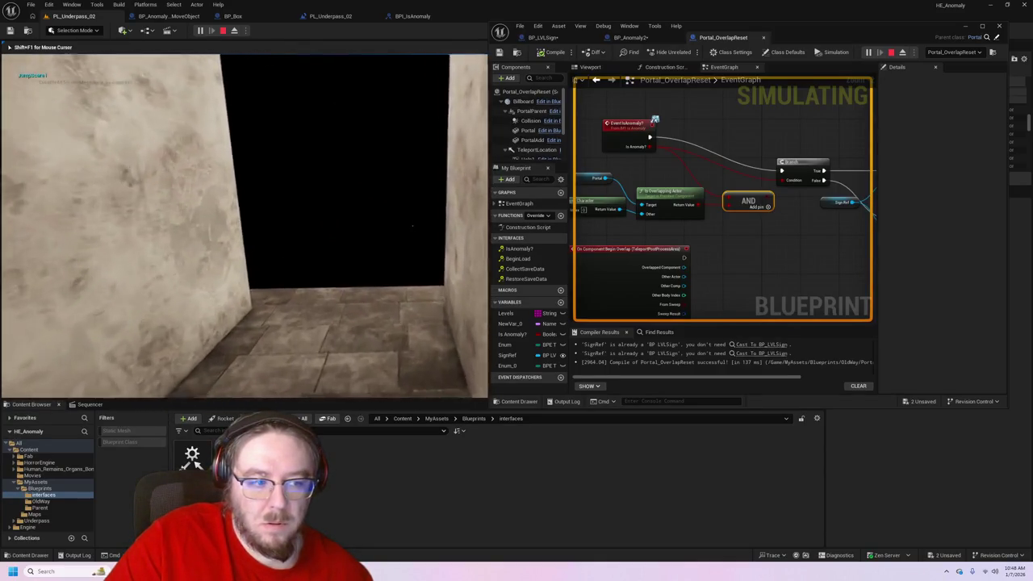
pyautogui.press('Escape')
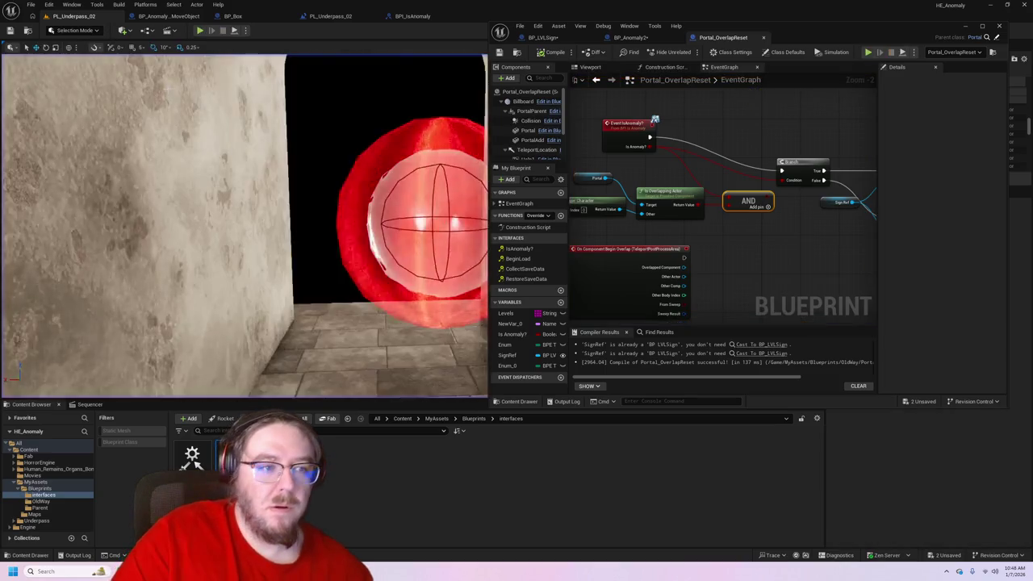
pyautogui.click(460, 129)
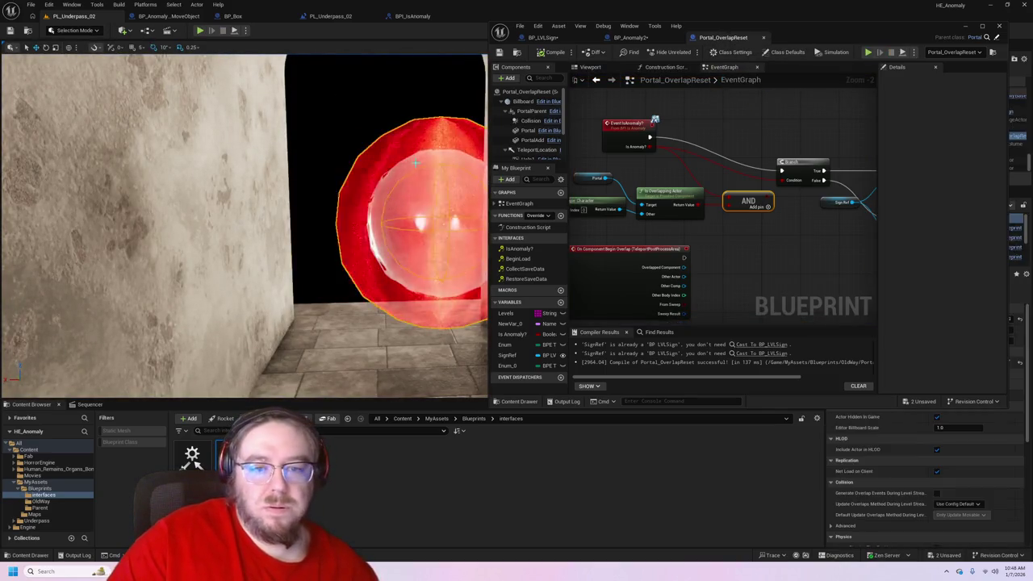
# - Float the Portal_OverlapReset Blueprint window over the level viewport and duplicate the gear asset
pyautogui.moveTo(796, 38)
pyautogui.mouseDown()
pyautogui.moveTo(687, 79)
pyautogui.moveTo(505, 111)
pyautogui.moveTo(735, 45)
pyautogui.mouseUp()
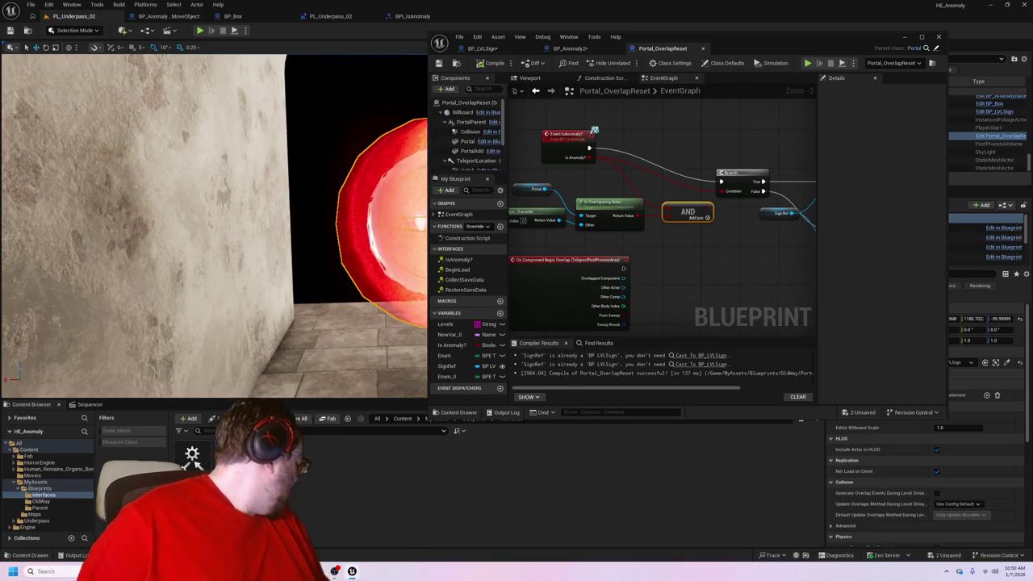
pyautogui.hotkey('ctrl', 'd')
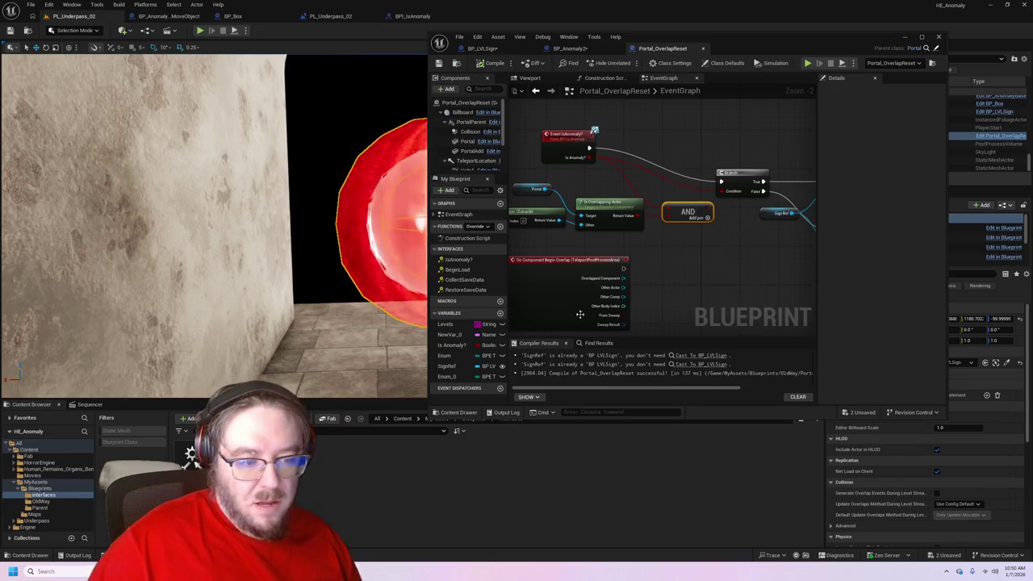
# - Replace the Portal node with the Collision component on Is Overlapping Actor, recompile, and start playing
pyautogui.moveTo(709, 296)
pyautogui.mouseDown()
pyautogui.moveTo(672, 270)
pyautogui.moveTo(771, 316)
pyautogui.moveTo(721, 303)
pyautogui.moveTo(771, 303)
pyautogui.mouseUp()
pyautogui.click(578, 196)
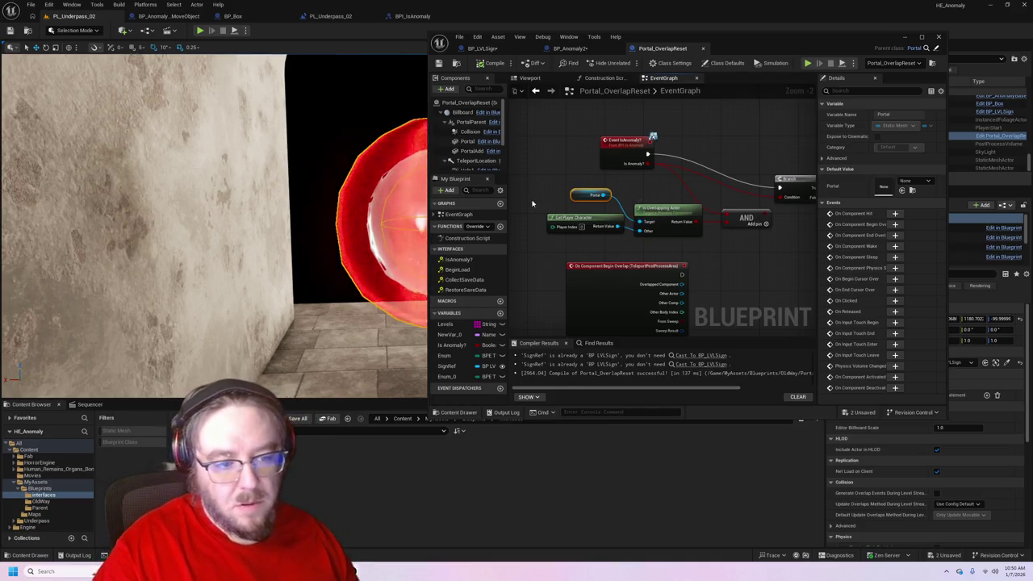
pyautogui.moveTo(546, 191); pyautogui.dragTo(656, 254)
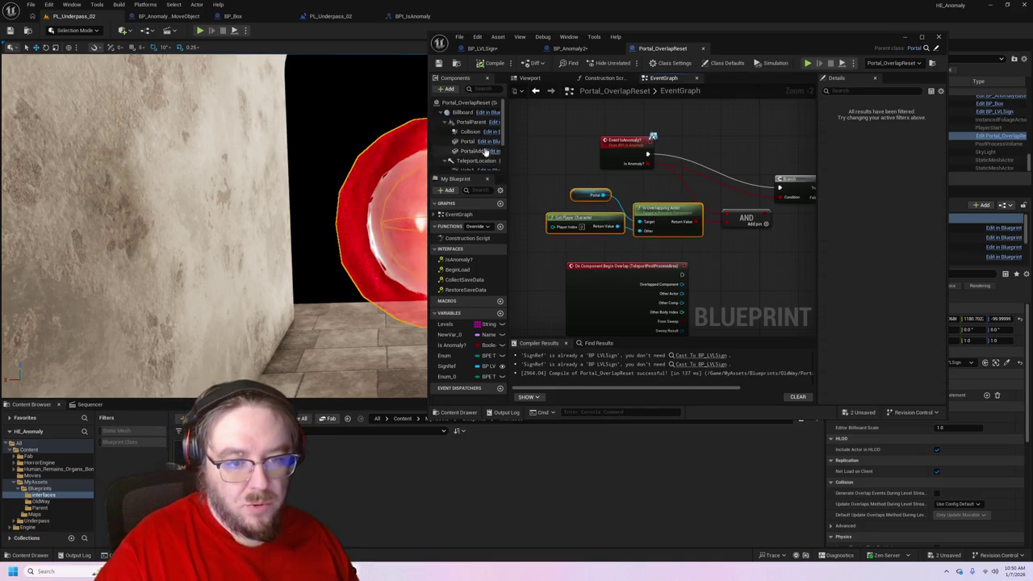
pyautogui.click(592, 193)
pyautogui.press('Delete')
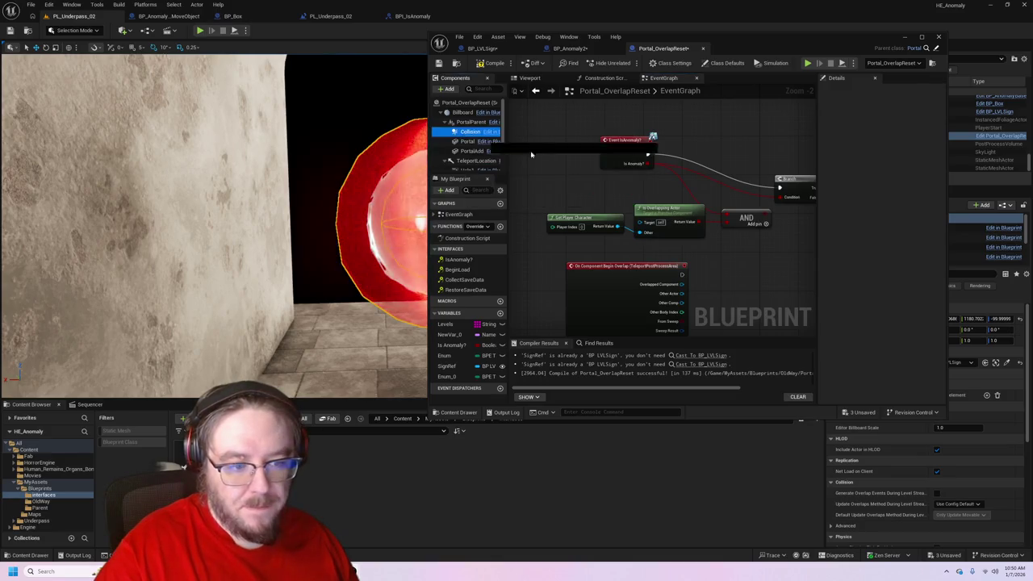
pyautogui.moveTo(463, 132)
pyautogui.mouseDown()
pyautogui.moveTo(650, 206)
pyautogui.moveTo(646, 228)
pyautogui.moveTo(615, 215)
pyautogui.moveTo(585, 228)
pyautogui.moveTo(581, 204)
pyautogui.mouseUp()
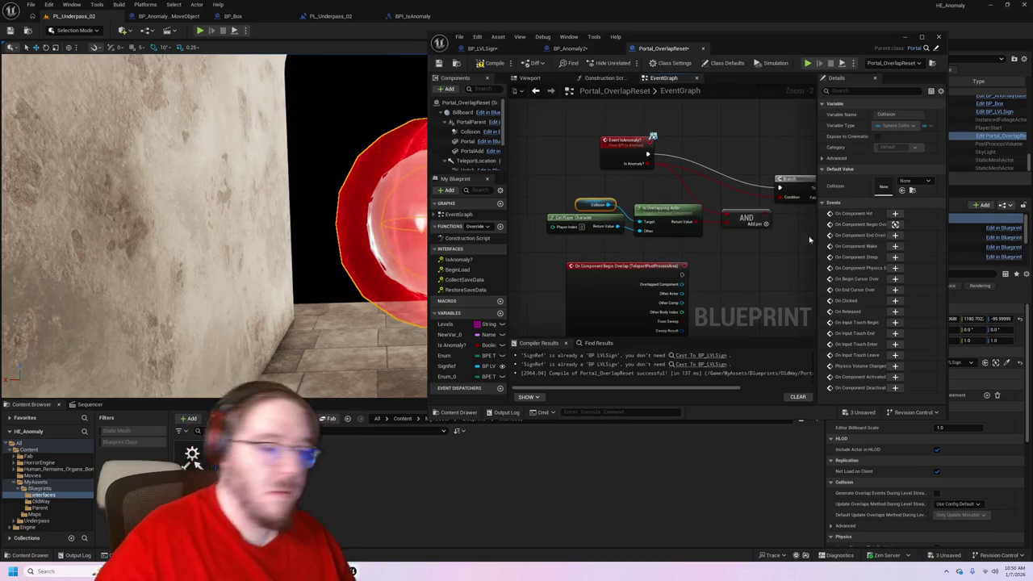
pyautogui.click(490, 63)
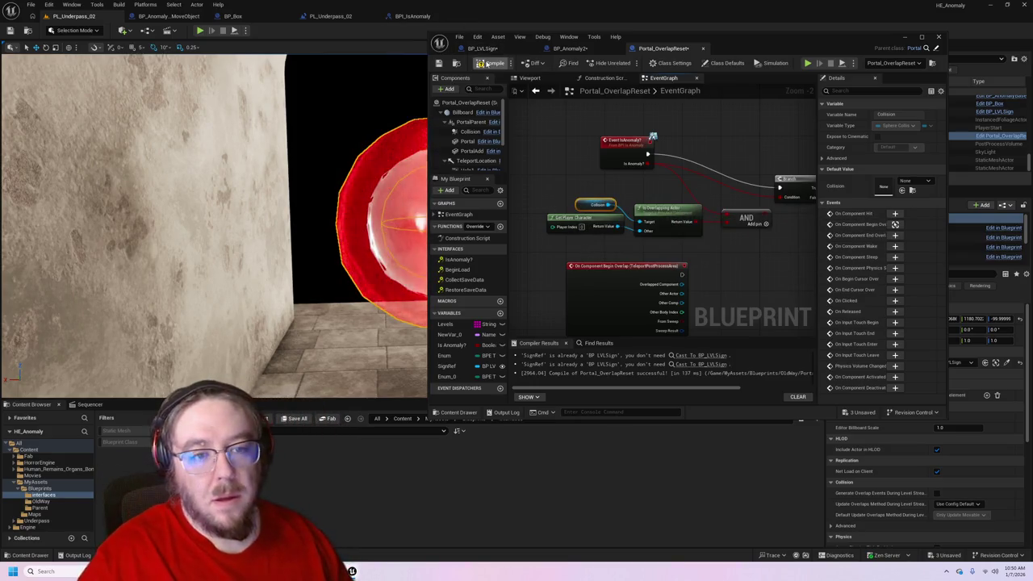
pyautogui.click(200, 31)
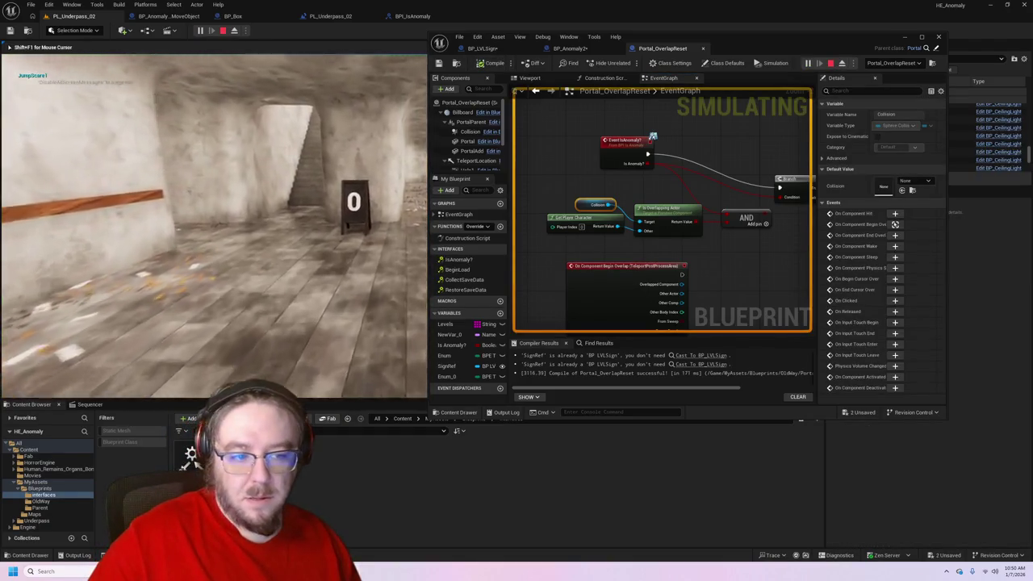
# - Walk through the doorway and portal, past the golden trophy, back into the corridor
pyautogui.press('w')
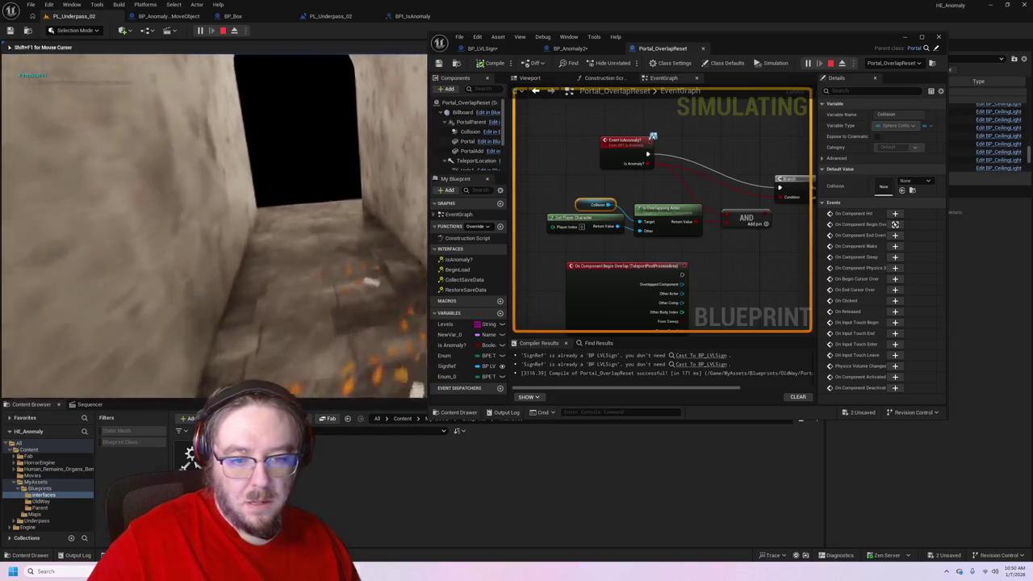
pyautogui.press('w')
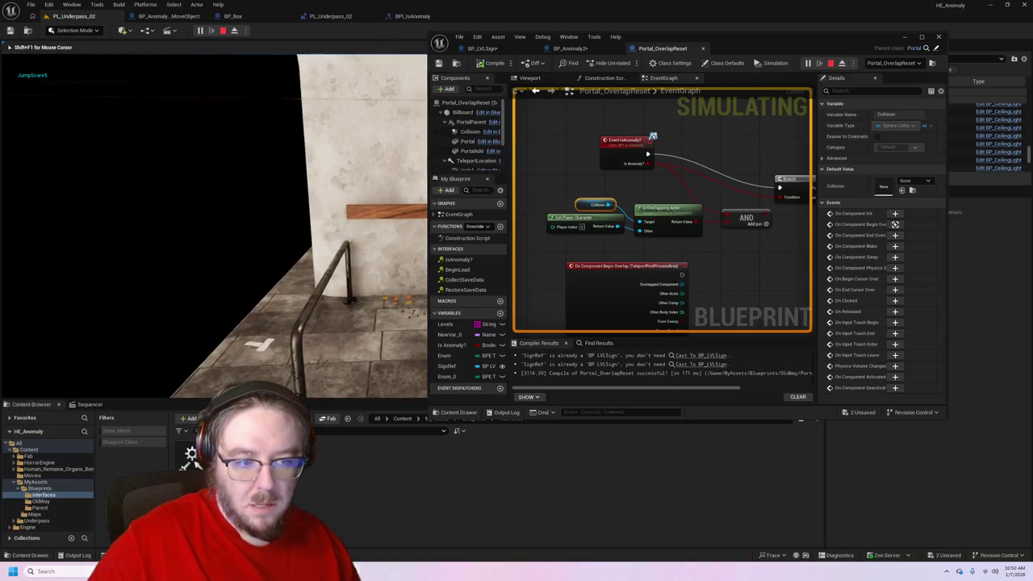
pyautogui.press('w')
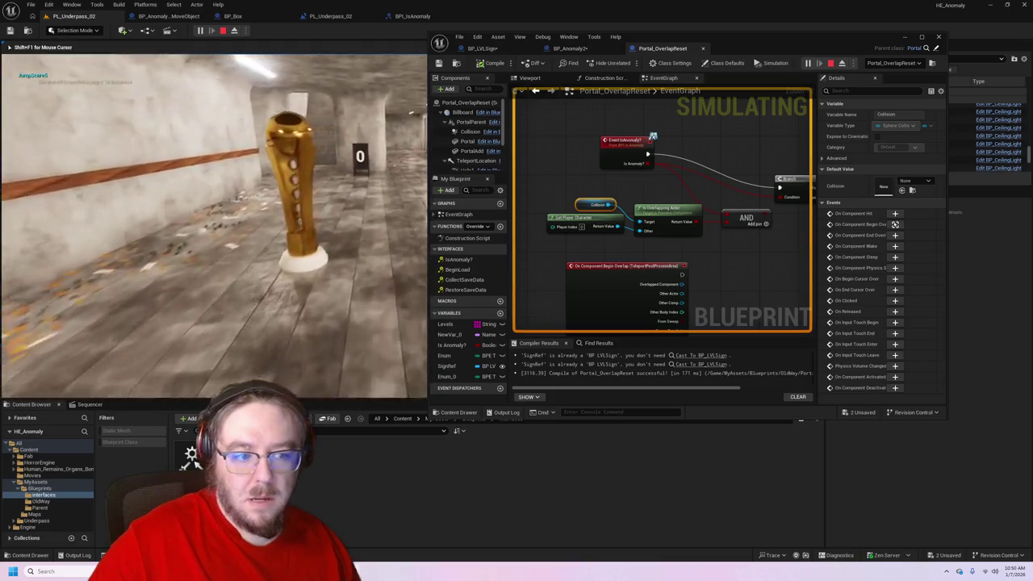
pyautogui.press('w')
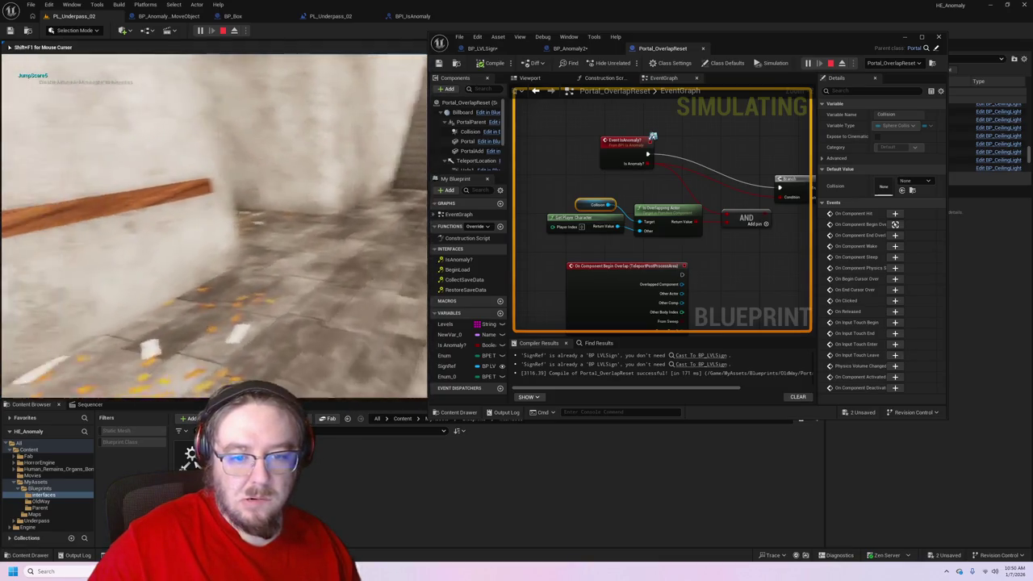
pyautogui.press('w')
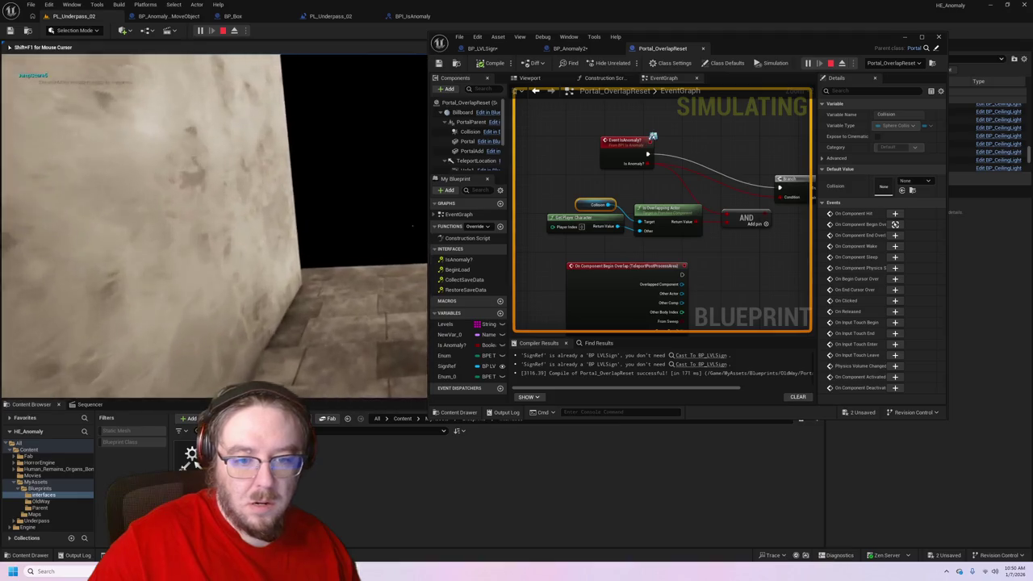
pyautogui.press('w')
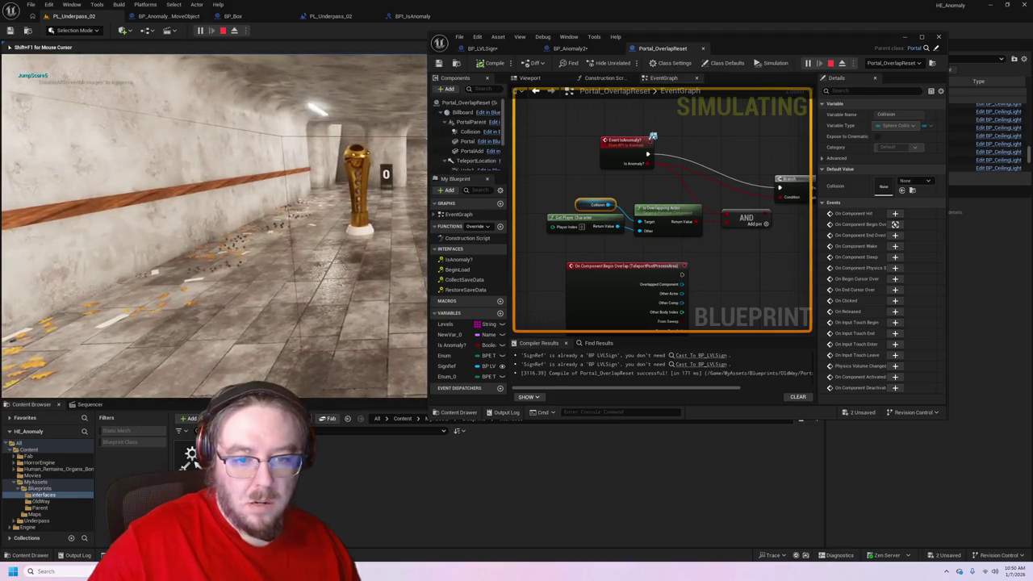
# - Set the Blueprint debug object to the Portal_OverlapReset instance, then close the floating editor
pyautogui.press('super')
pyautogui.click(892, 63)
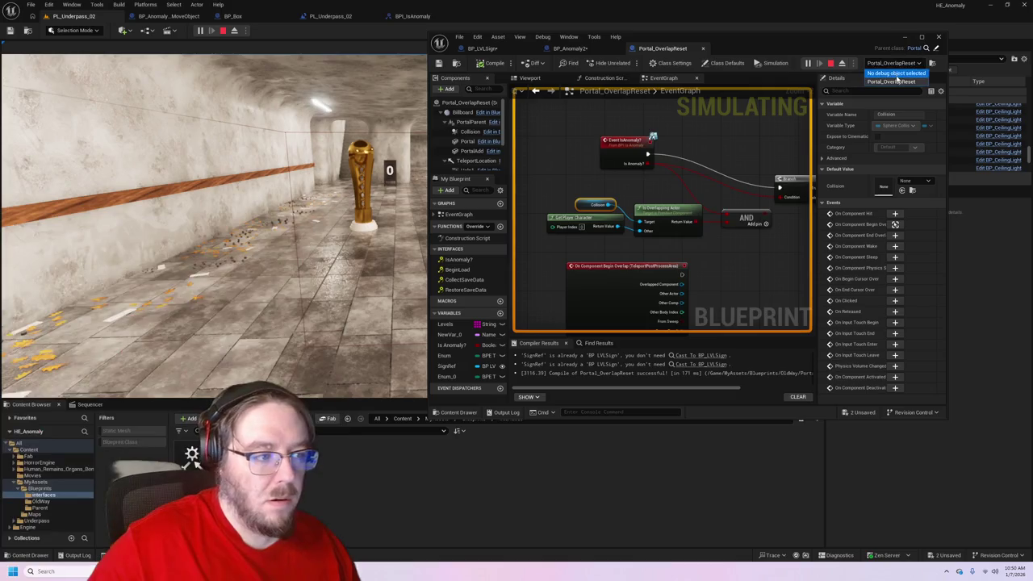
pyautogui.click(892, 81)
pyautogui.moveTo(748, 275)
pyautogui.mouseDown()
pyautogui.moveTo(676, 238)
pyautogui.moveTo(597, 293)
pyautogui.moveTo(601, 202)
pyautogui.moveTo(754, 268)
pyautogui.moveTo(745, 239)
pyautogui.moveTo(644, 237)
pyautogui.moveTo(689, 219)
pyautogui.moveTo(586, 203)
pyautogui.moveTo(735, 293)
pyautogui.moveTo(710, 295)
pyautogui.mouseUp()
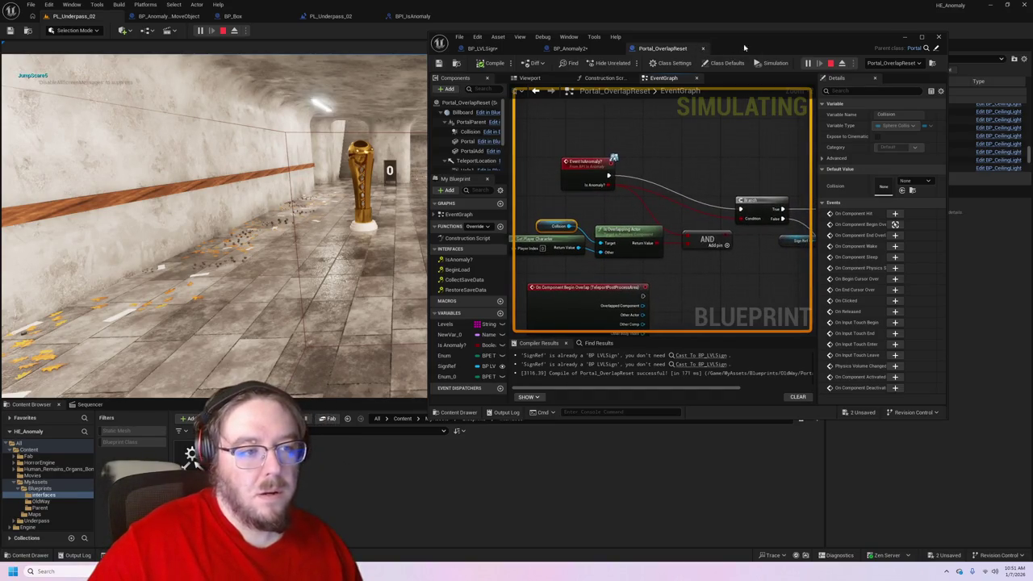
pyautogui.click(905, 37)
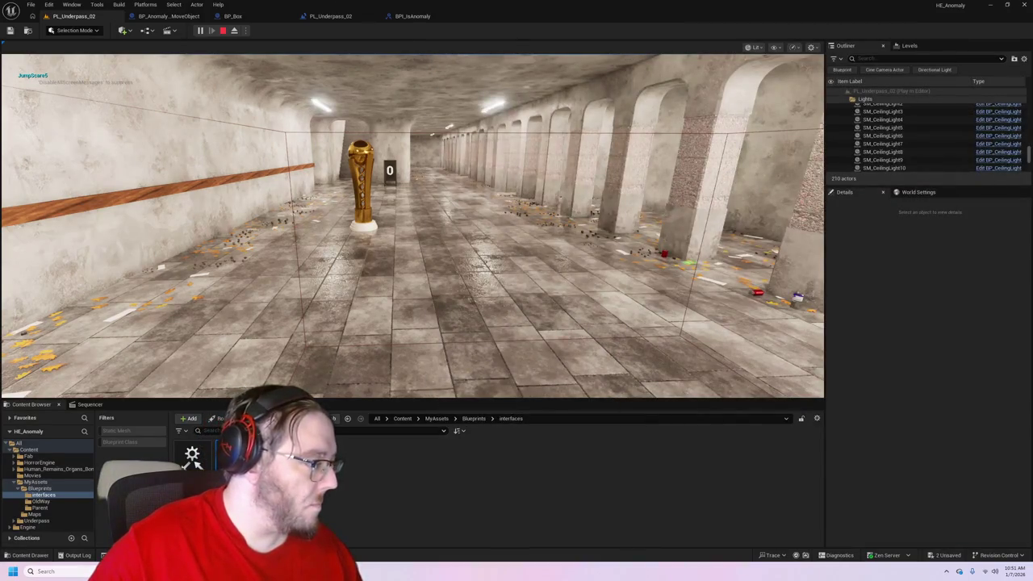
# - Compile and save BP_Anomaly2 with F7, then return to the Portal_OverlapReset graph
pyautogui.hotkey('alt', 'Tab')
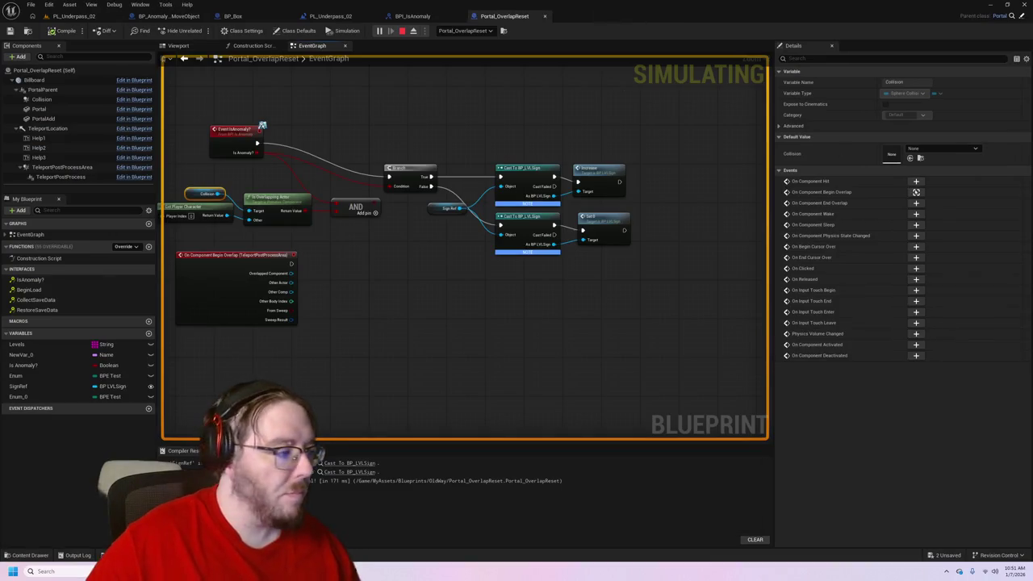
pyautogui.click(997, 261)
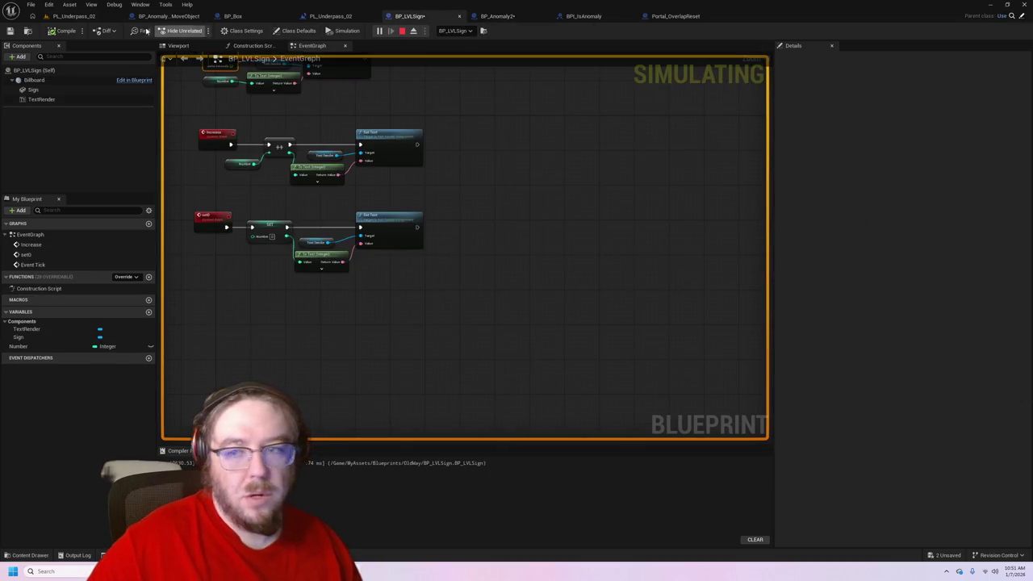
pyautogui.click(540, 22)
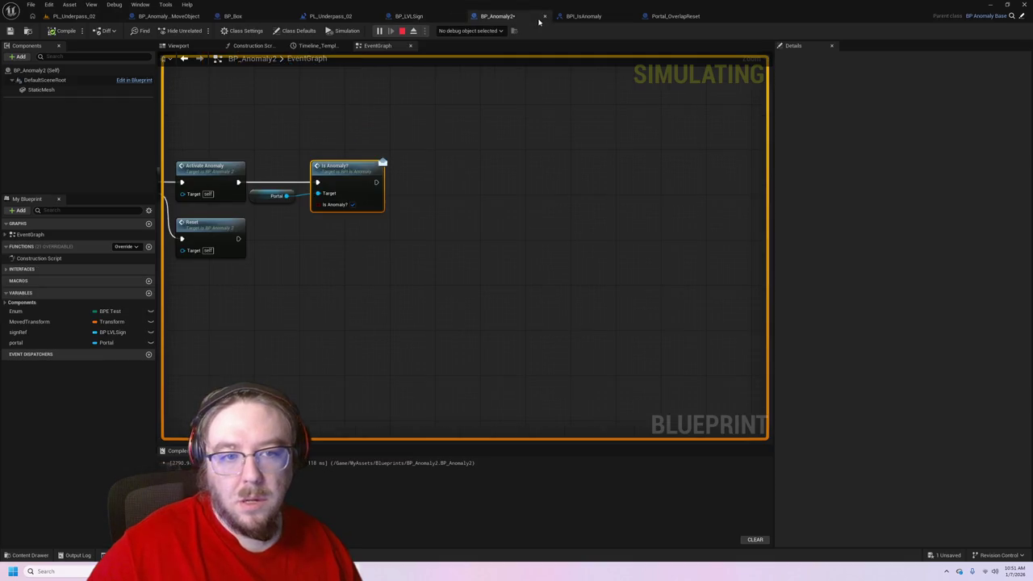
pyautogui.moveTo(348, 323); pyautogui.dragTo(444, 267)
pyautogui.press('F7')
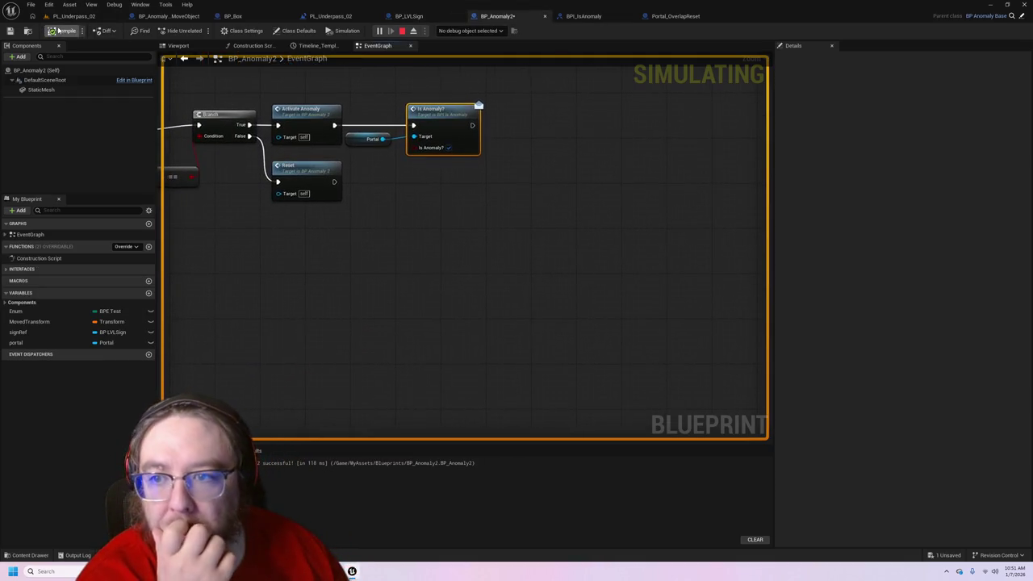
pyautogui.click(676, 16)
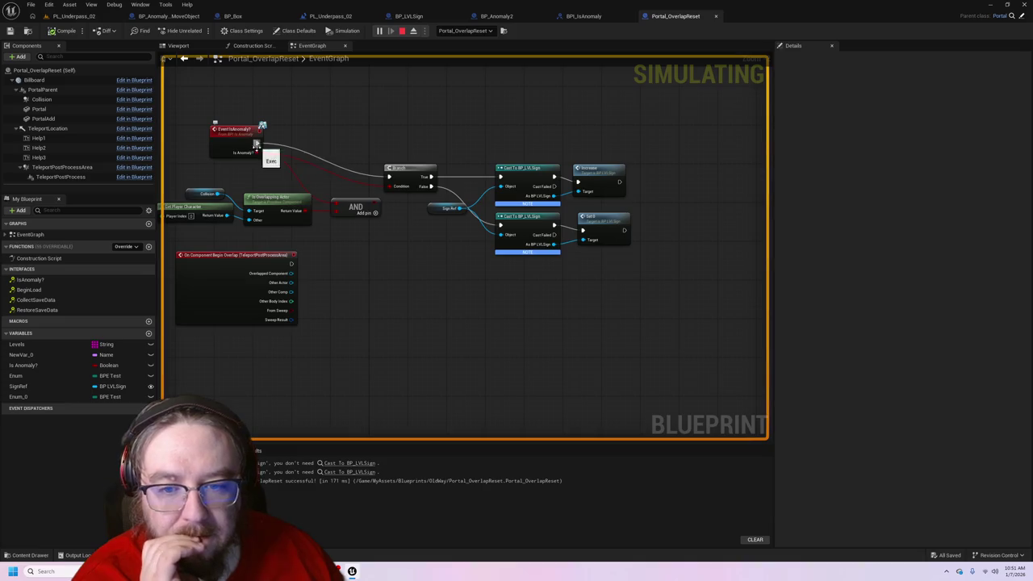
# - Delete the overlap-check nodes and the AND node from the Portal_OverlapReset graph
pyautogui.moveTo(252, 156)
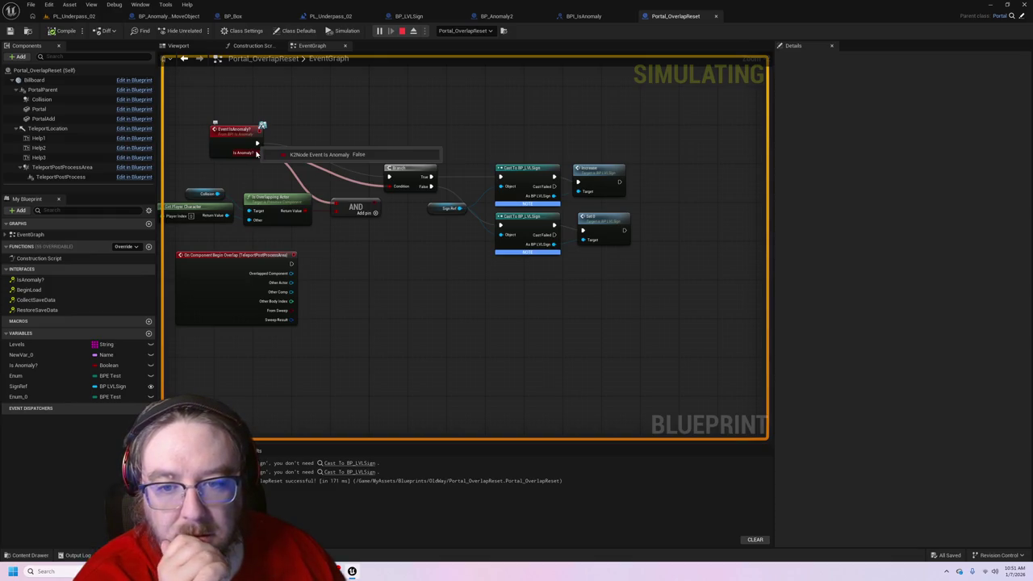
pyautogui.rightClick(256, 153)
pyautogui.press('Escape')
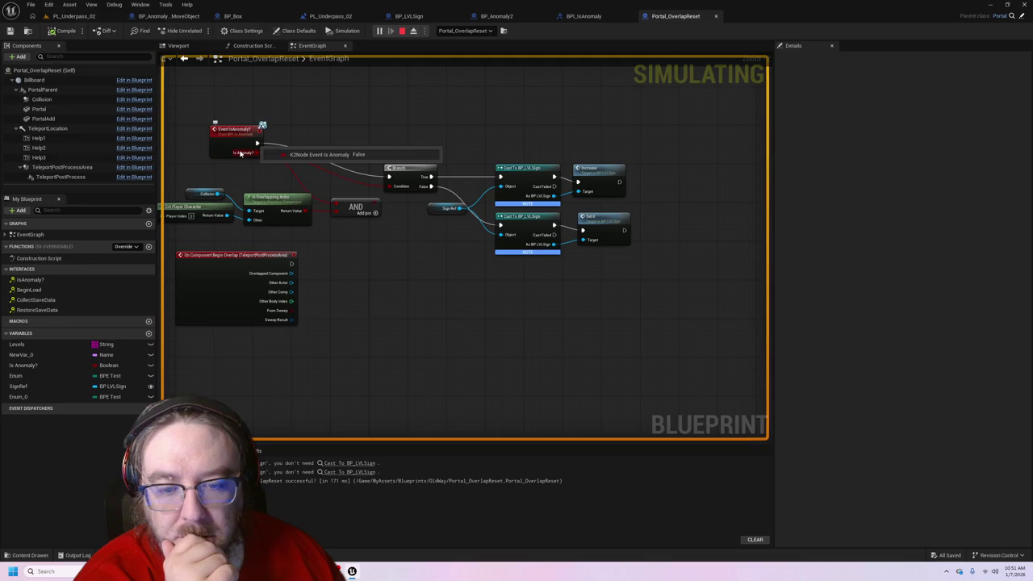
pyautogui.click(240, 153)
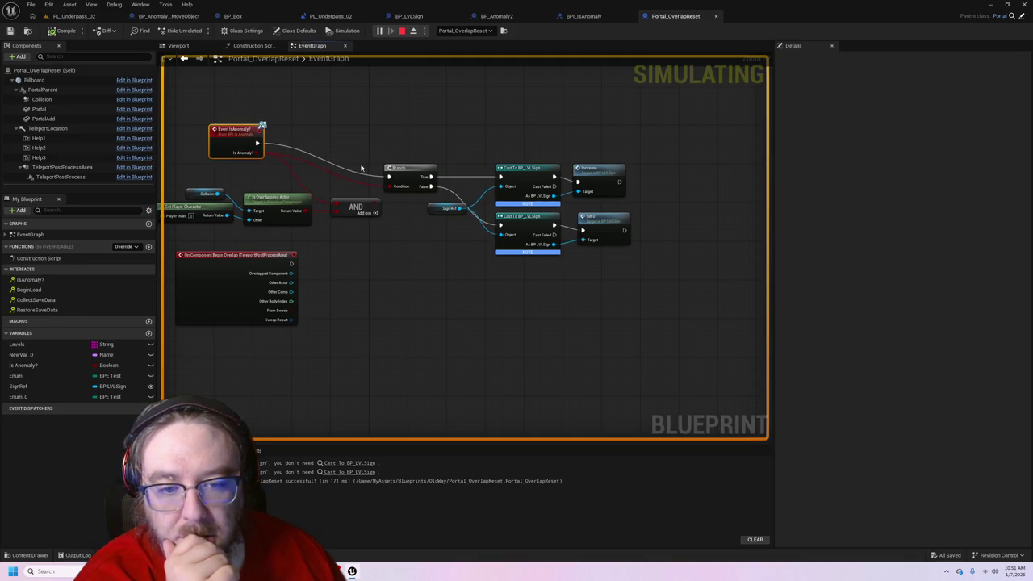
pyautogui.moveTo(188, 179); pyautogui.dragTo(360, 244)
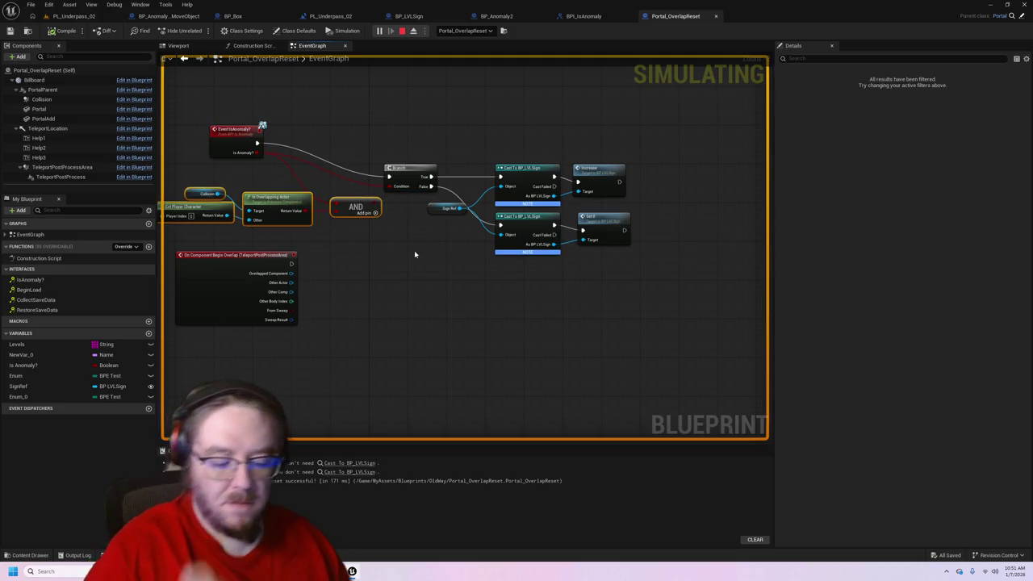
pyautogui.press('Delete')
# - Add a SET Is Anomaly? node wired from Event IsAnomaly
pyautogui.moveTo(246, 154)
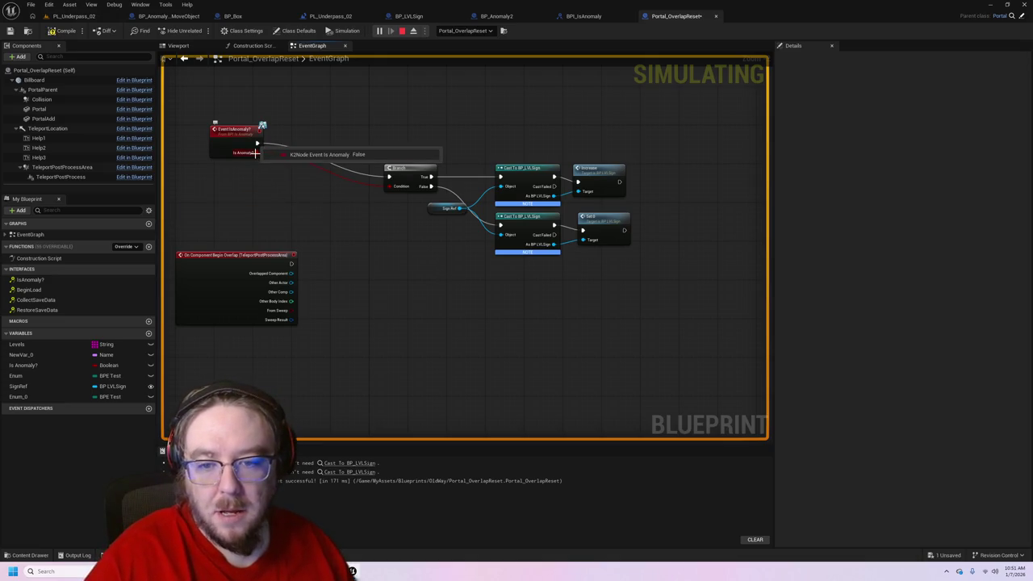
pyautogui.moveTo(254, 153)
pyautogui.mouseDown()
pyautogui.moveTo(283, 174)
pyautogui.moveTo(304, 164)
pyautogui.mouseUp()
pyautogui.write('se')
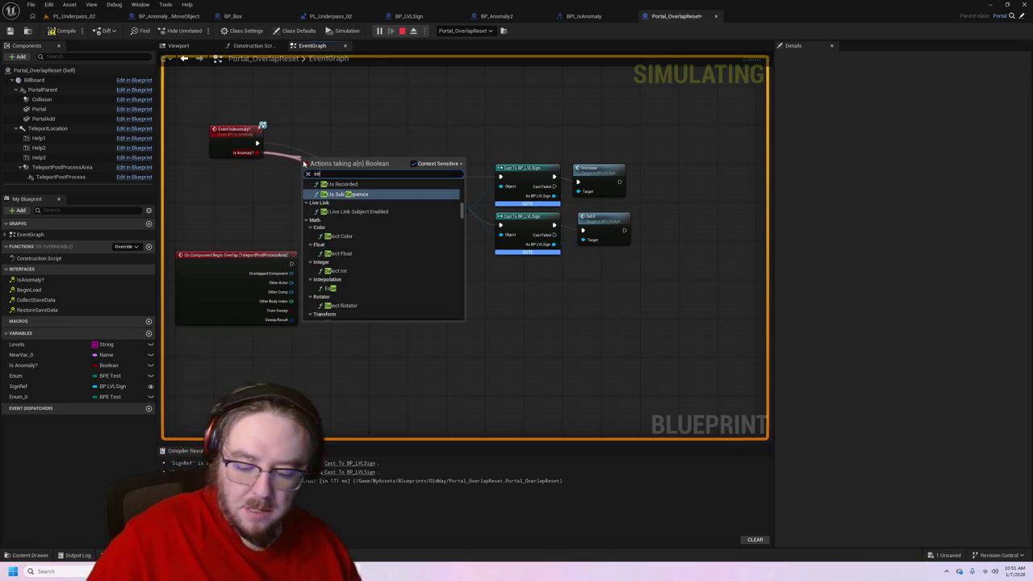
pyautogui.write('t')
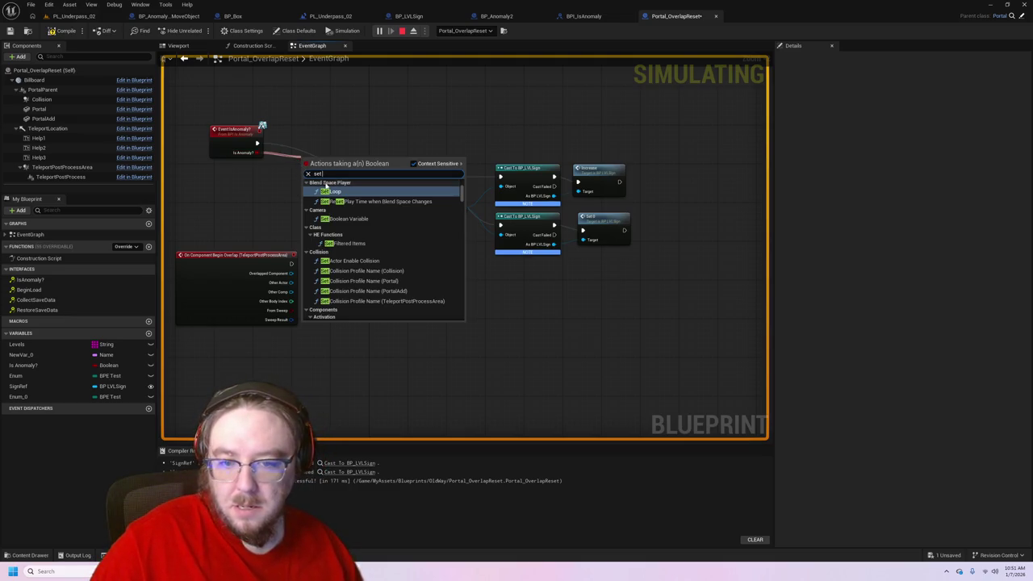
pyautogui.write(' i')
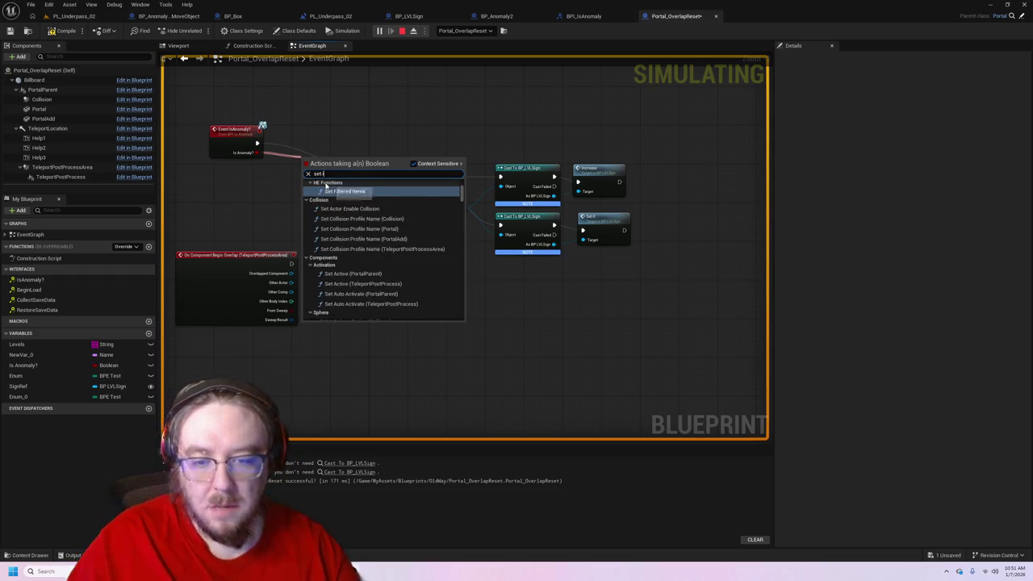
pyautogui.press('Escape')
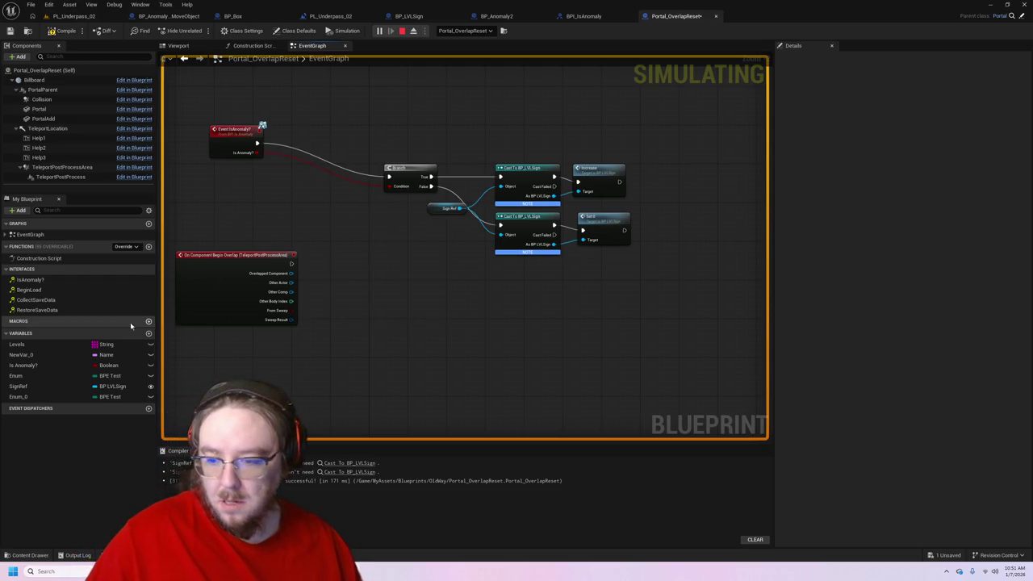
pyautogui.moveTo(32, 365)
pyautogui.mouseDown()
pyautogui.moveTo(253, 164)
pyautogui.moveTo(286, 172)
pyautogui.mouseUp()
pyautogui.moveTo(388, 176)
pyautogui.mouseDown()
pyautogui.moveTo(393, 158)
pyautogui.moveTo(288, 181)
pyautogui.moveTo(387, 176)
pyautogui.mouseUp()
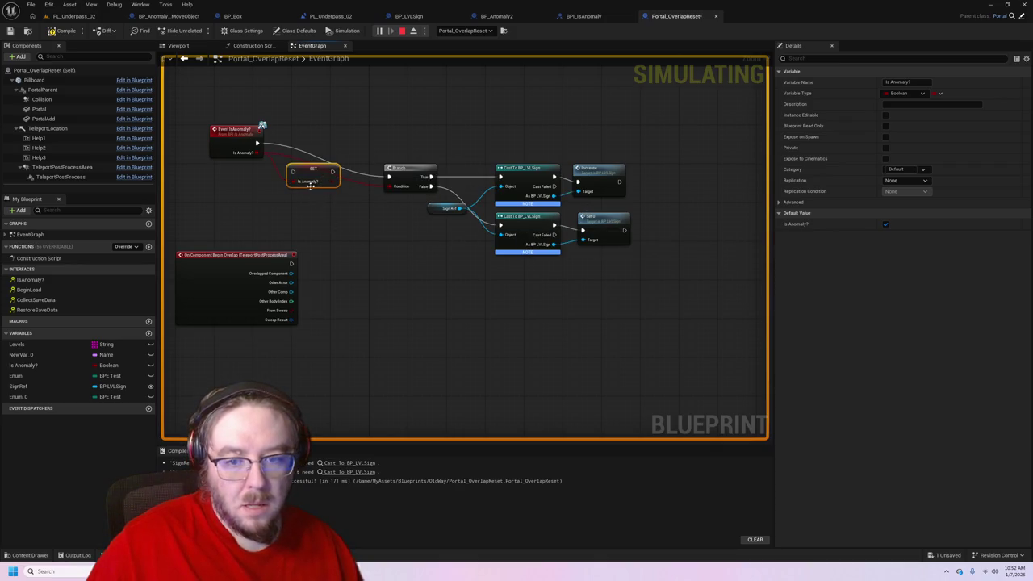
# - Connect SET's execution output to the Branch, route the event into SET, and compile
pyautogui.moveTo(332, 172); pyautogui.dragTo(387, 185)
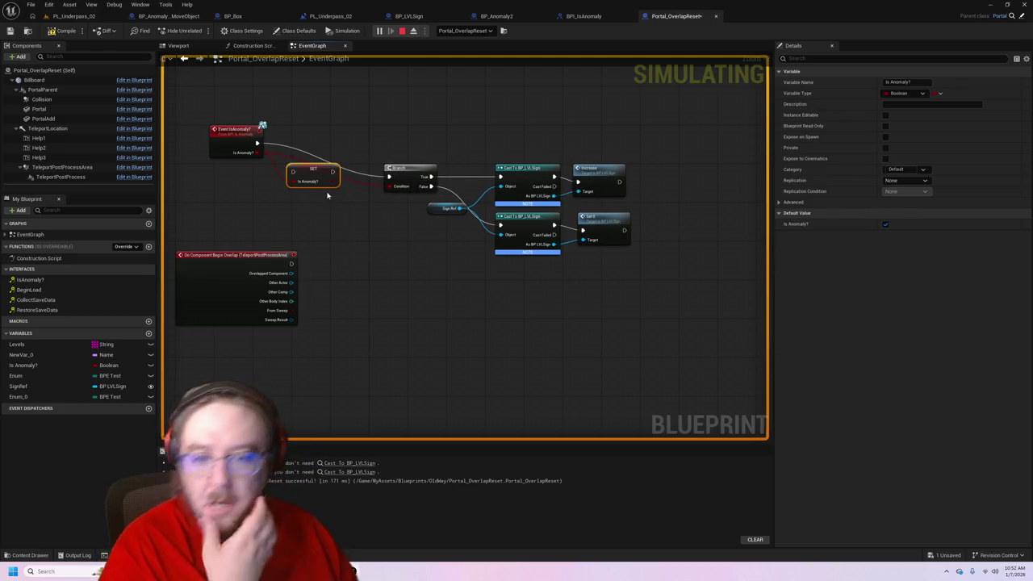
pyautogui.moveTo(333, 171)
pyautogui.mouseDown()
pyautogui.moveTo(367, 185)
pyautogui.moveTo(393, 184)
pyautogui.moveTo(389, 177)
pyautogui.mouseUp()
pyautogui.moveTo(257, 143)
pyautogui.mouseDown()
pyautogui.moveTo(323, 169)
pyautogui.moveTo(292, 172)
pyautogui.mouseUp()
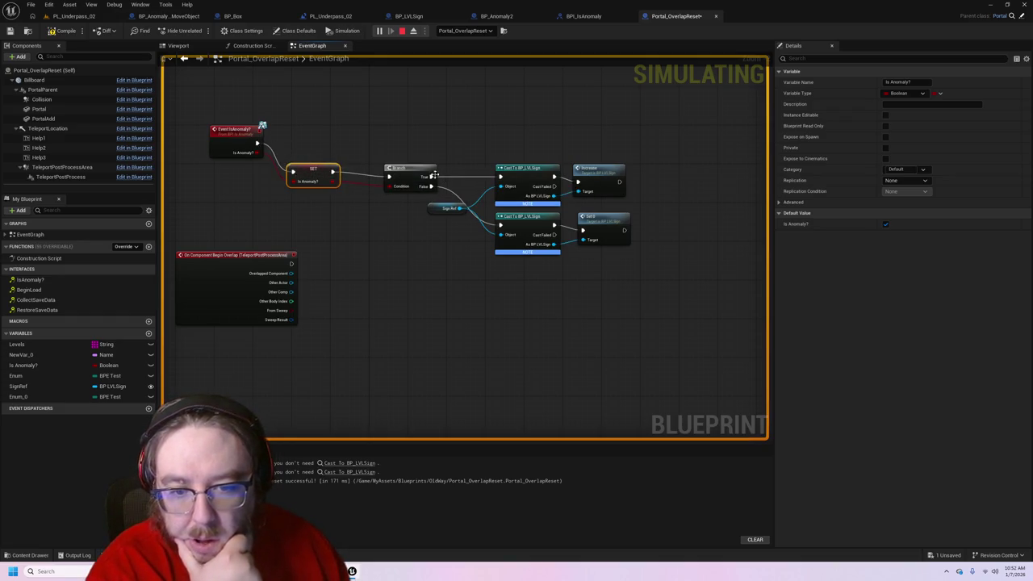
pyautogui.click(58, 34)
pyautogui.moveTo(224, 136); pyautogui.dragTo(224, 164)
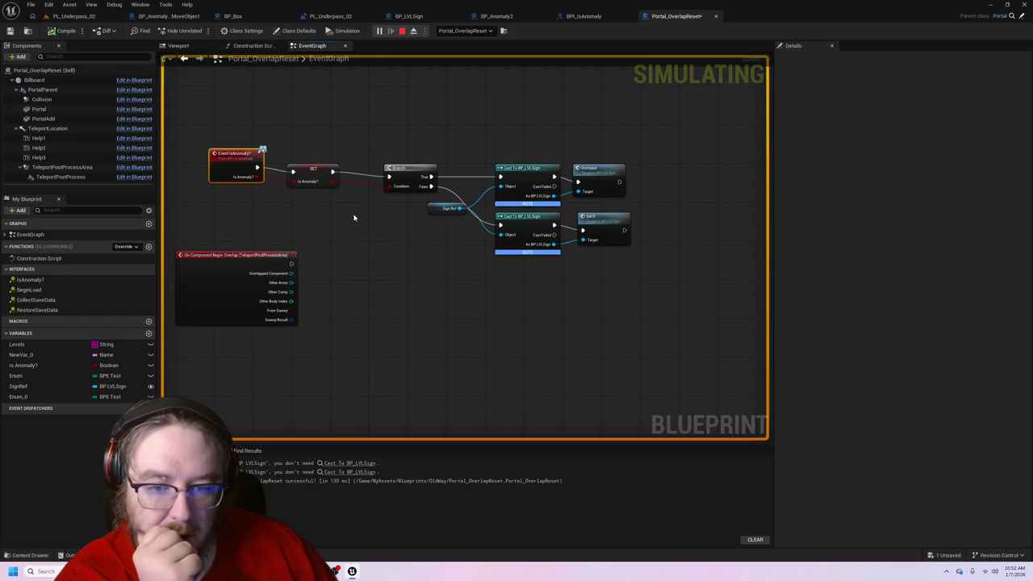
# - Wire the Collision's On Component Begin Overlap exec into the Branch, then return to PL_Underpass_02
pyautogui.moveTo(353, 215)
pyautogui.mouseDown()
pyautogui.moveTo(648, 166)
pyautogui.moveTo(635, 191)
pyautogui.mouseUp()
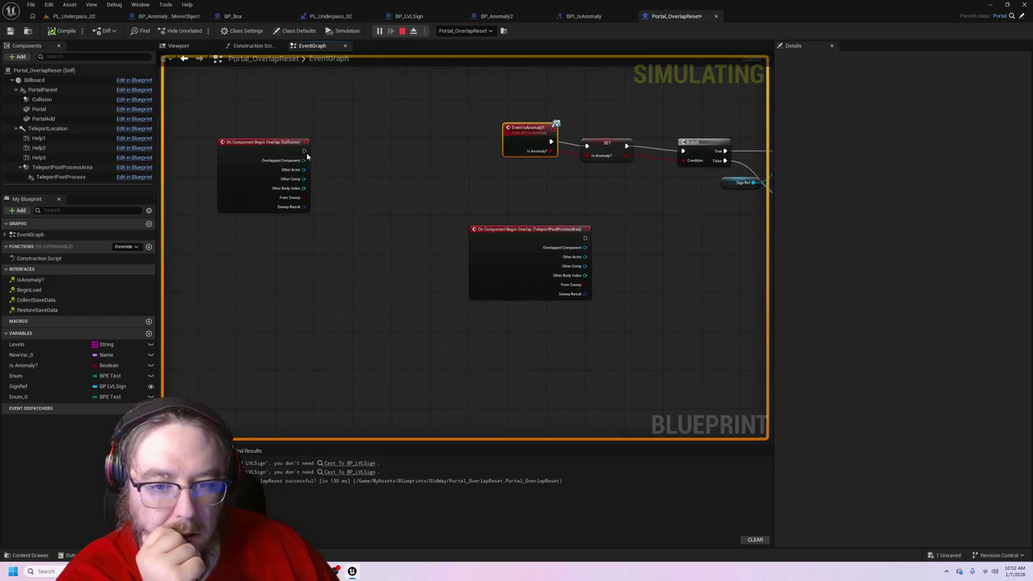
pyautogui.moveTo(320, 157)
pyautogui.mouseDown()
pyautogui.moveTo(623, 191)
pyautogui.moveTo(683, 151)
pyautogui.mouseUp()
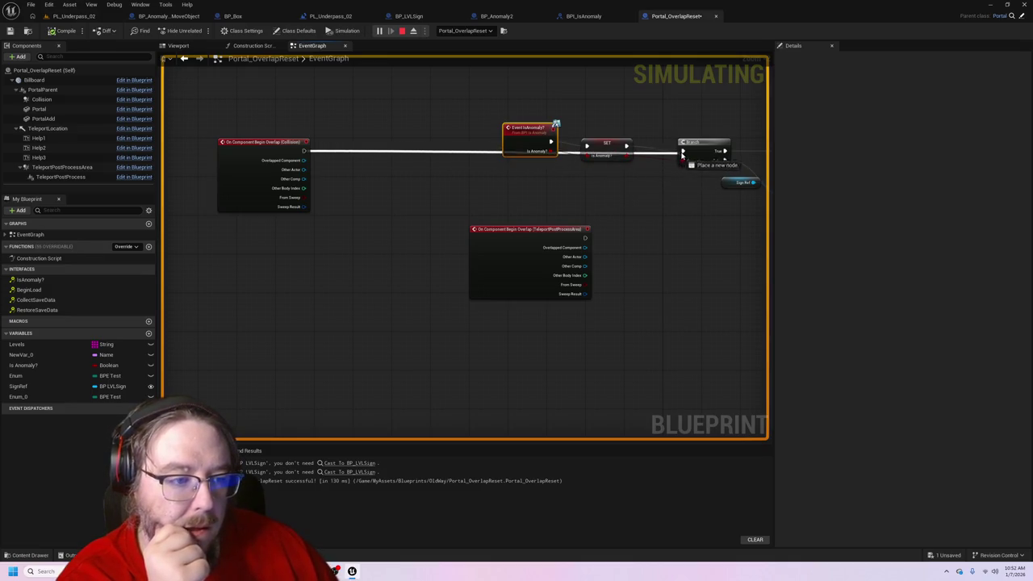
pyautogui.moveTo(753, 182)
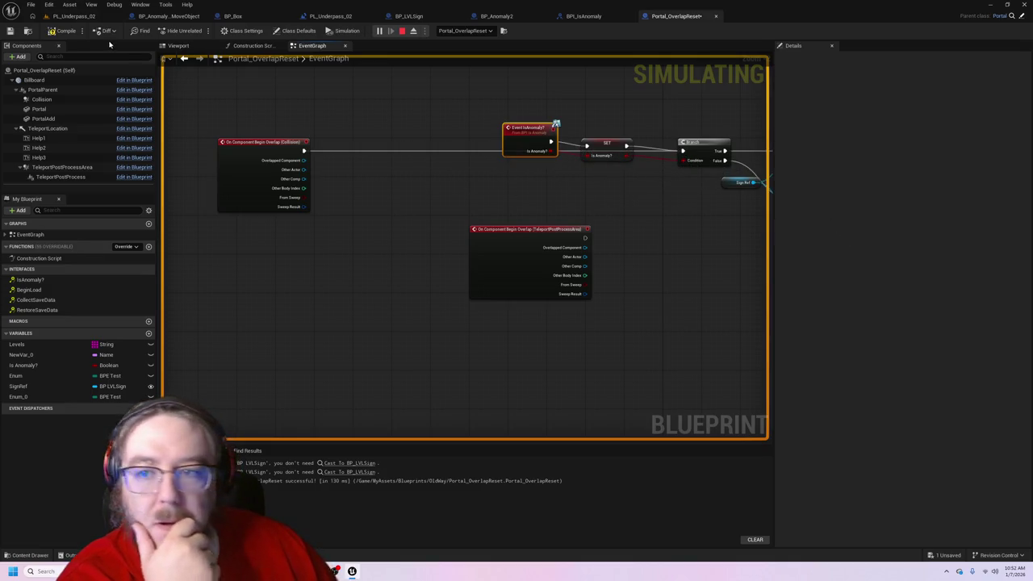
pyautogui.click(77, 17)
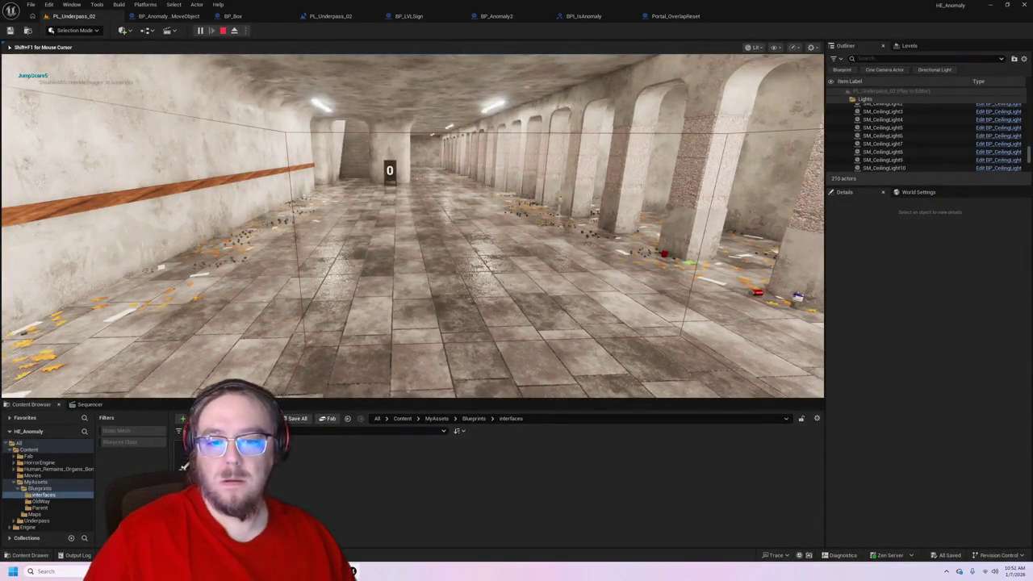
# - Restart Play In Editor, walk the corridor until the sign reads 1, then stop
pyautogui.press('Escape')
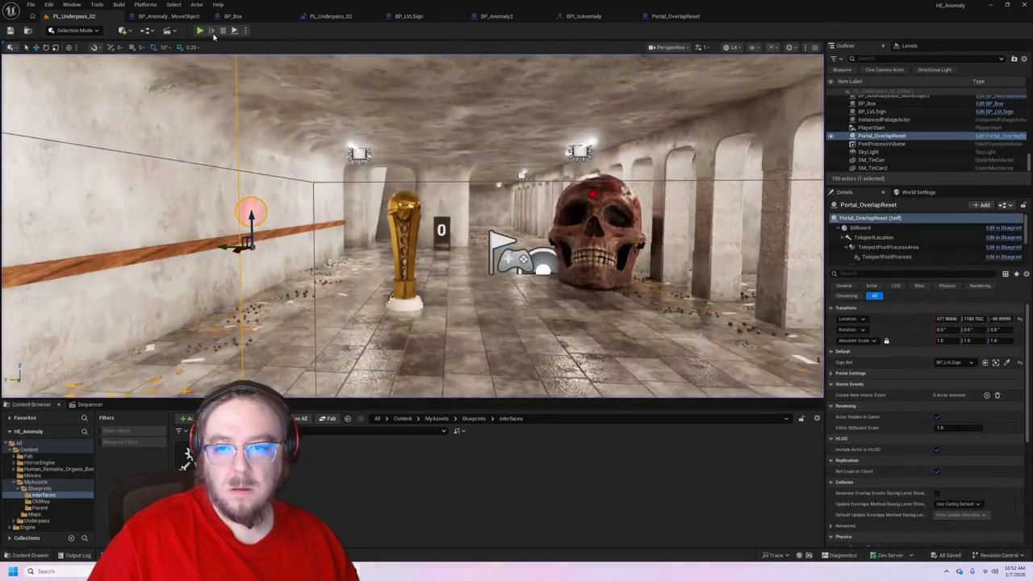
pyautogui.click(199, 30)
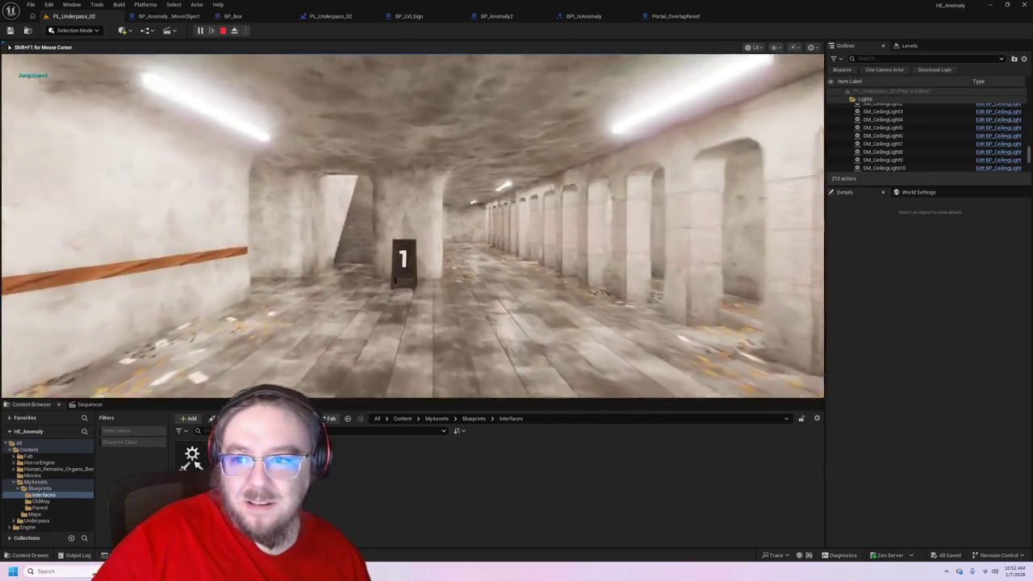
pyautogui.press('Escape')
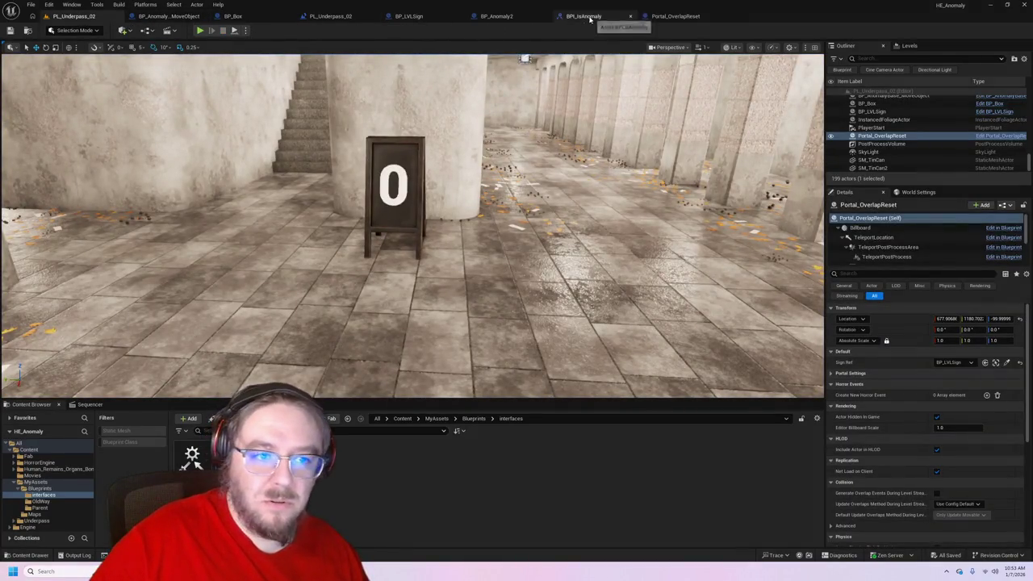
# - Check the PL_Underpass_02 Level Blueprint, playtest the arched hall again, and open BP_AnomalyBase_MoveObject
pyautogui.click(355, 16)
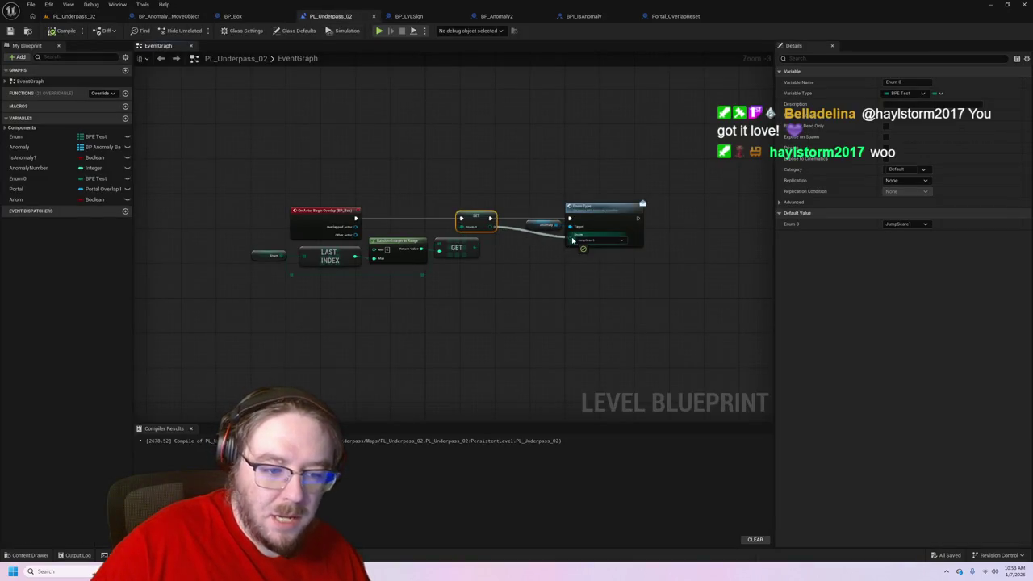
pyautogui.click(74, 16)
pyautogui.click(201, 31)
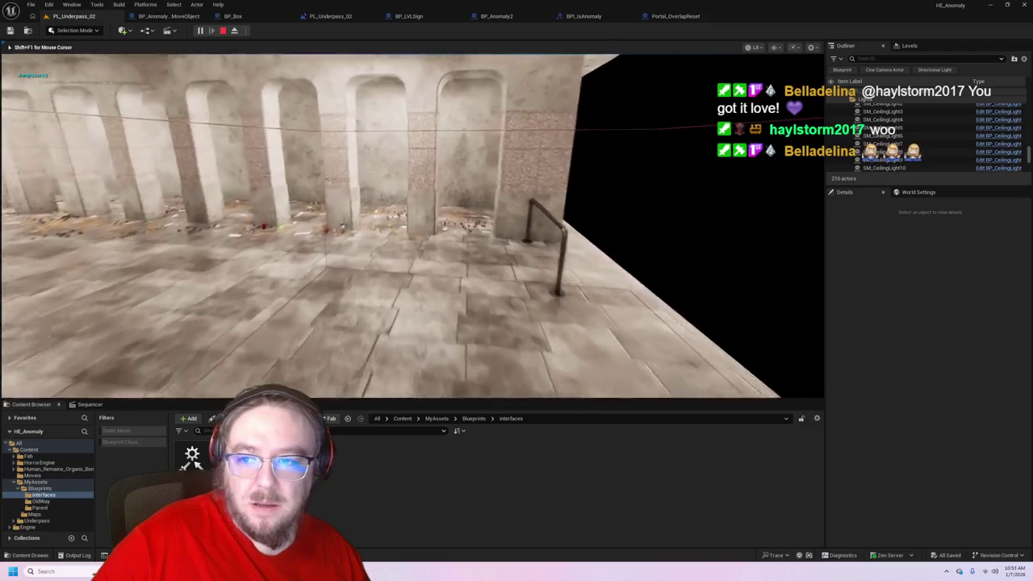
pyautogui.press('Escape')
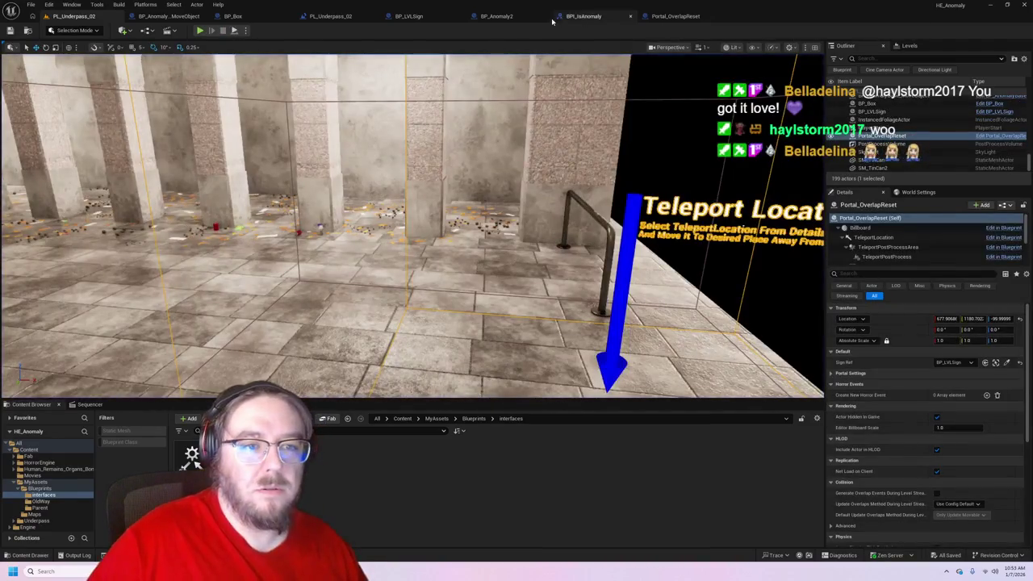
pyautogui.click(167, 17)
# - Add a Cast To BPI_IsAnomaly node after Activate Anomaly
pyautogui.moveTo(728, 282)
pyautogui.mouseDown()
pyautogui.moveTo(651, 283)
pyautogui.moveTo(589, 209)
pyautogui.moveTo(535, 108)
pyautogui.moveTo(700, 173)
pyautogui.mouseUp()
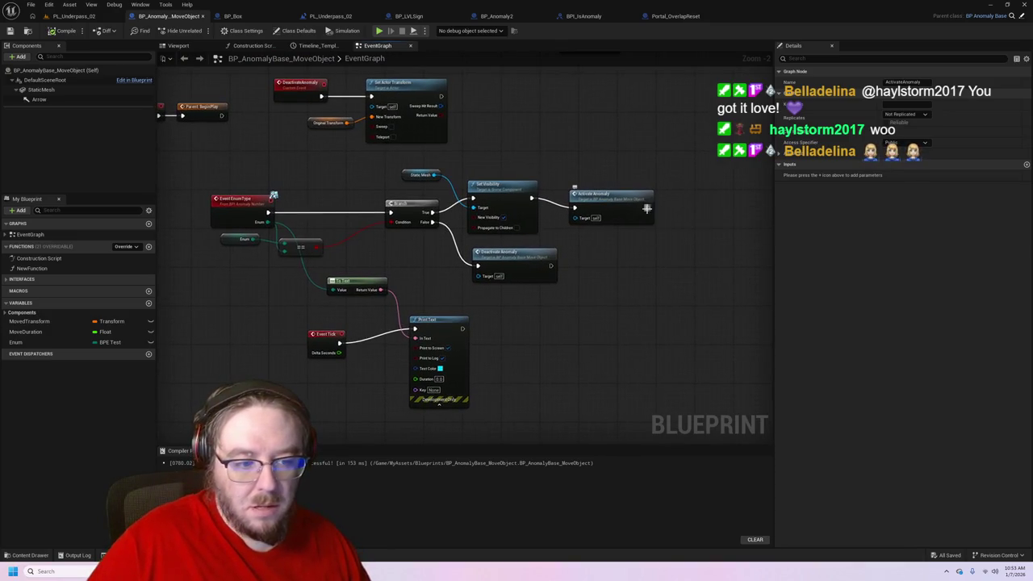
pyautogui.moveTo(648, 208); pyautogui.dragTo(689, 208)
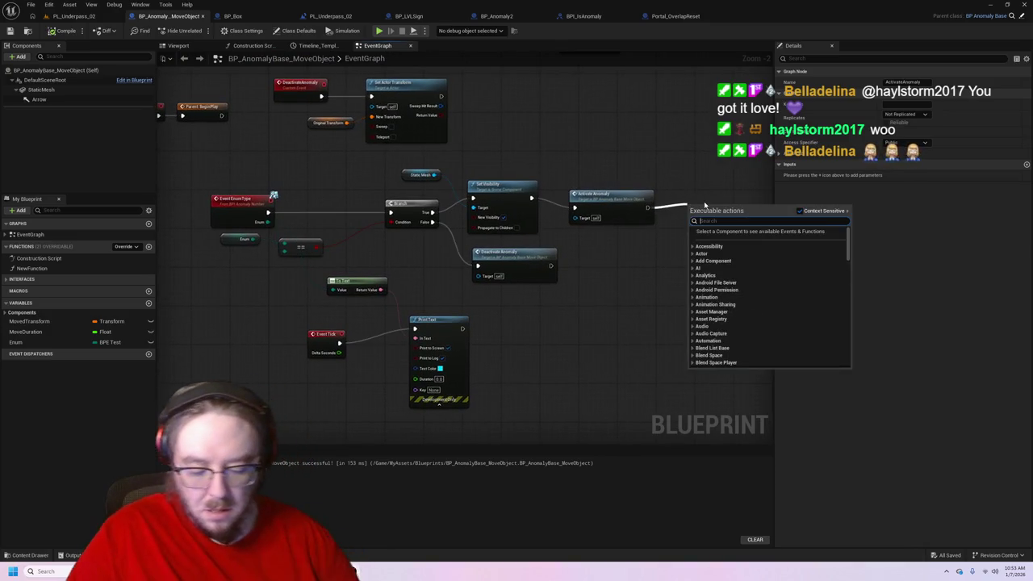
pyautogui.write('bpi_')
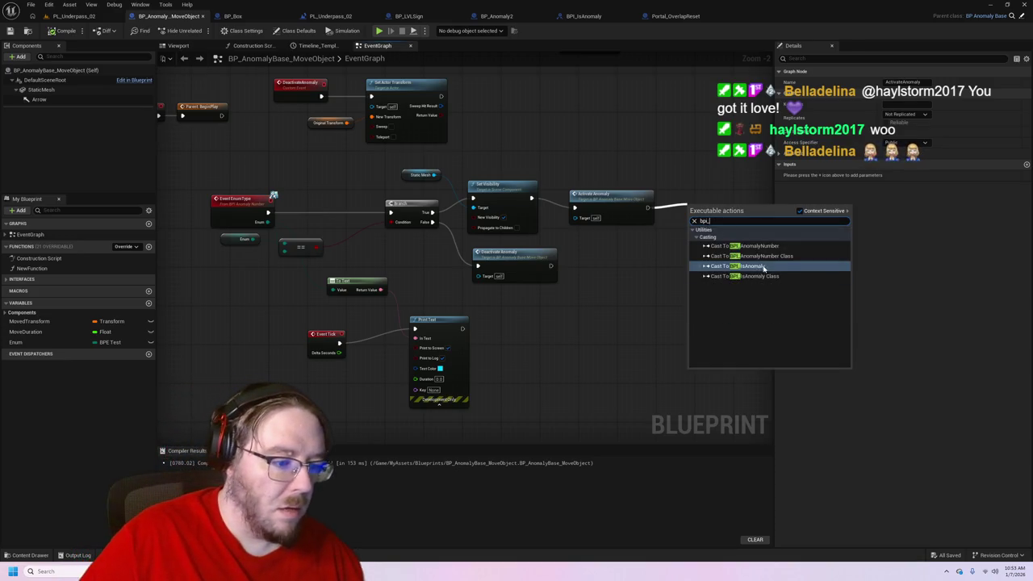
pyautogui.click(764, 268)
pyautogui.moveTo(711, 206); pyautogui.dragTo(722, 208)
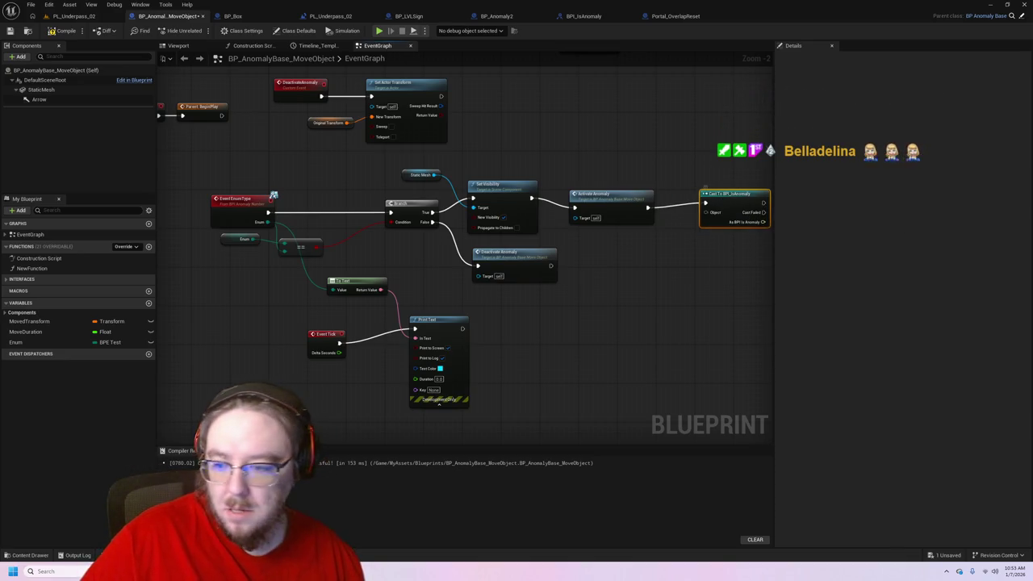
# - Create a new variable named Portal, referencing BP_Anomaly2's Is Anomaly setup
pyautogui.click(148, 304)
pyautogui.write('Porta')
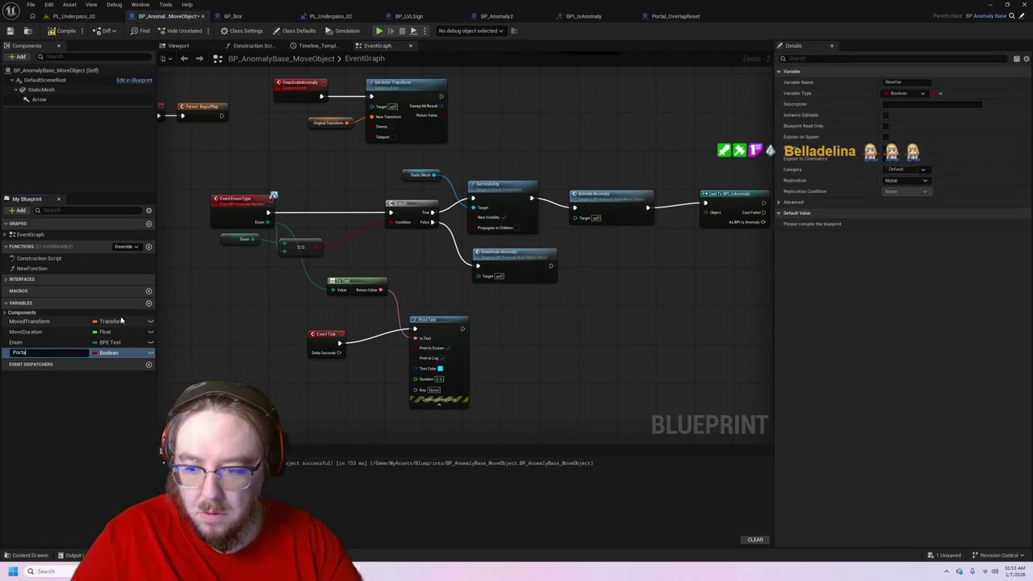
pyautogui.write('l')
pyautogui.press('Return')
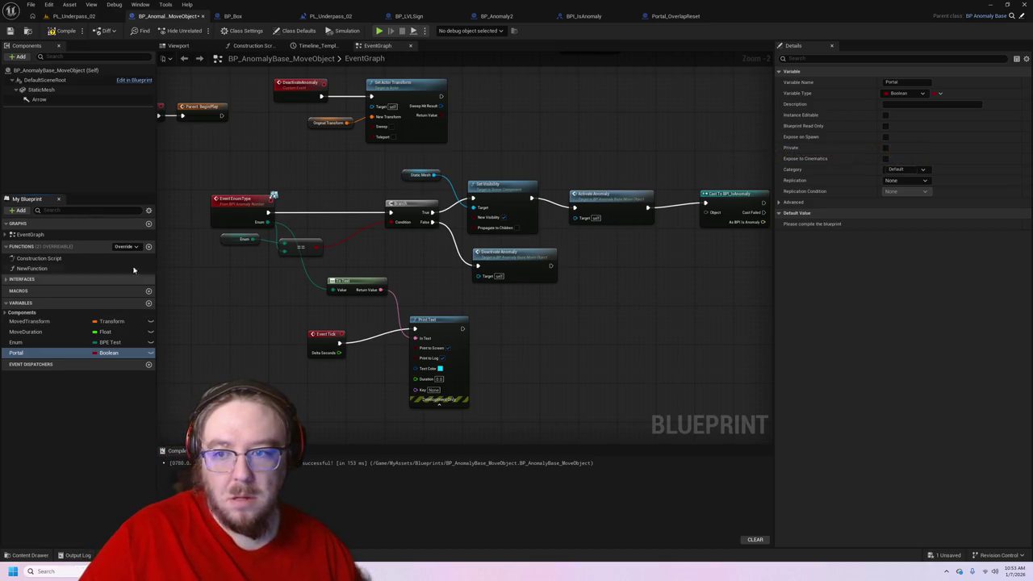
pyautogui.click(496, 17)
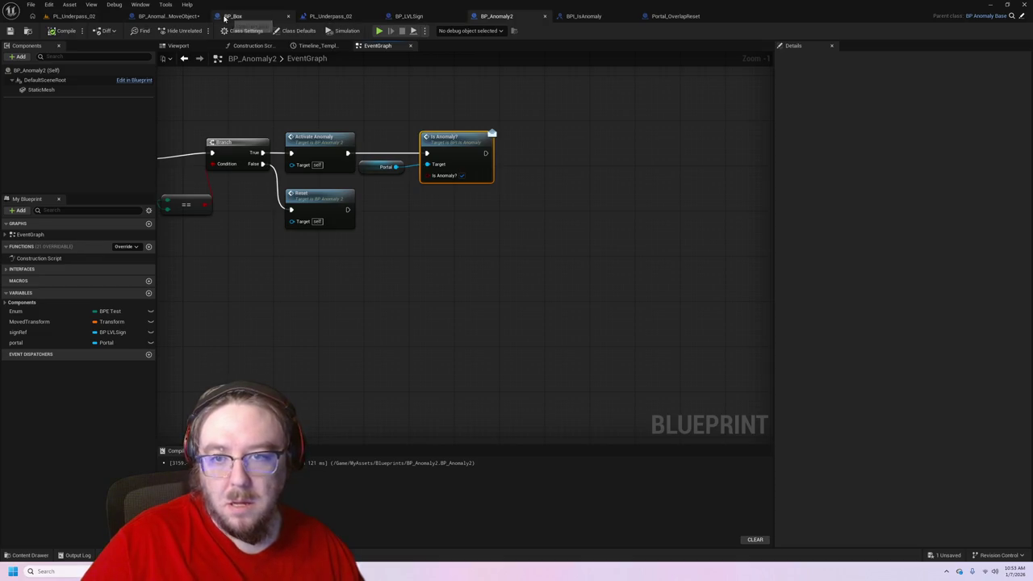
pyautogui.moveTo(170, 16); pyautogui.dragTo(436, 16)
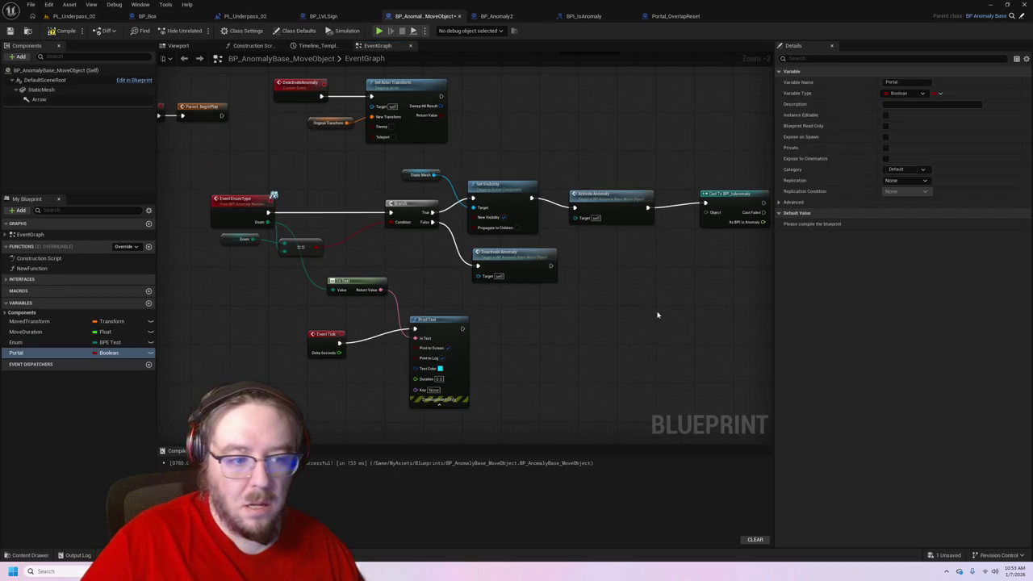
# - Make the Portal variable a Portal object reference and wire it into the cast's Object pin
pyautogui.click(119, 353)
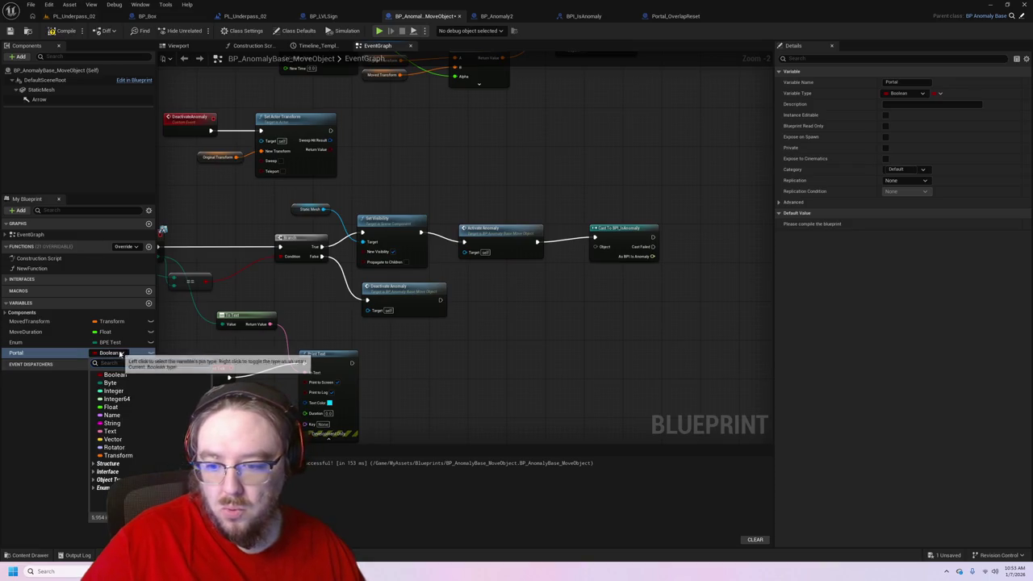
pyautogui.write('portal')
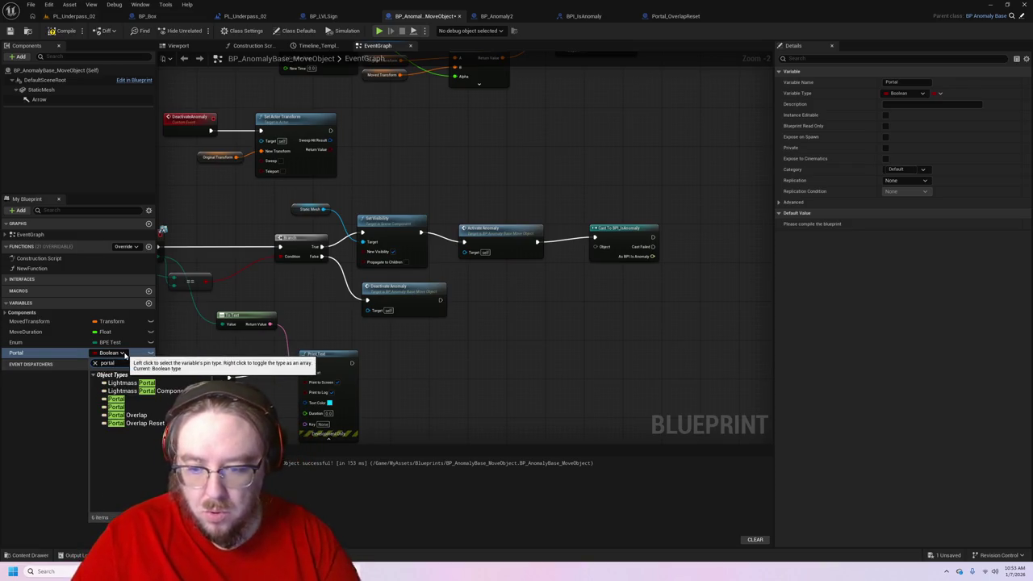
pyautogui.click(144, 396)
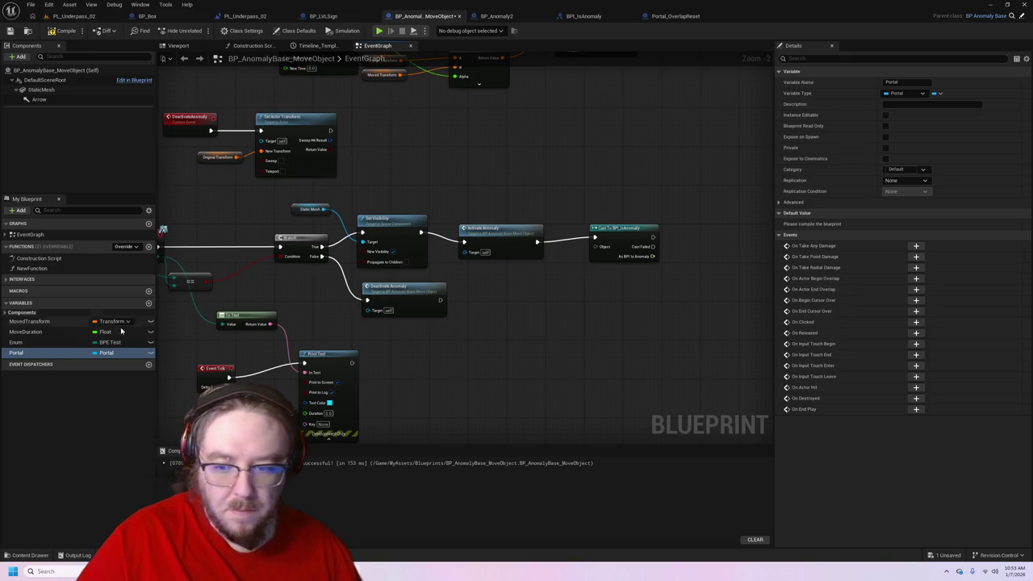
pyautogui.moveTo(104, 353)
pyautogui.mouseDown()
pyautogui.moveTo(549, 307)
pyautogui.moveTo(606, 255)
pyautogui.moveTo(596, 246)
pyautogui.moveTo(565, 259)
pyautogui.mouseUp()
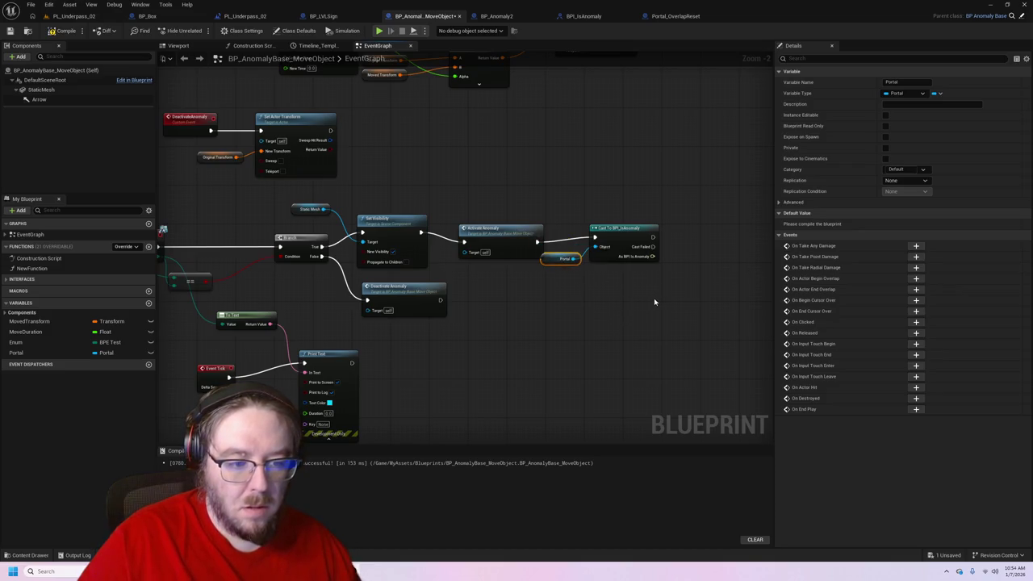
# - Compare with BP_Anomaly2's Is Anomaly setup, then delete the cast node and its reroute
pyautogui.click(500, 15)
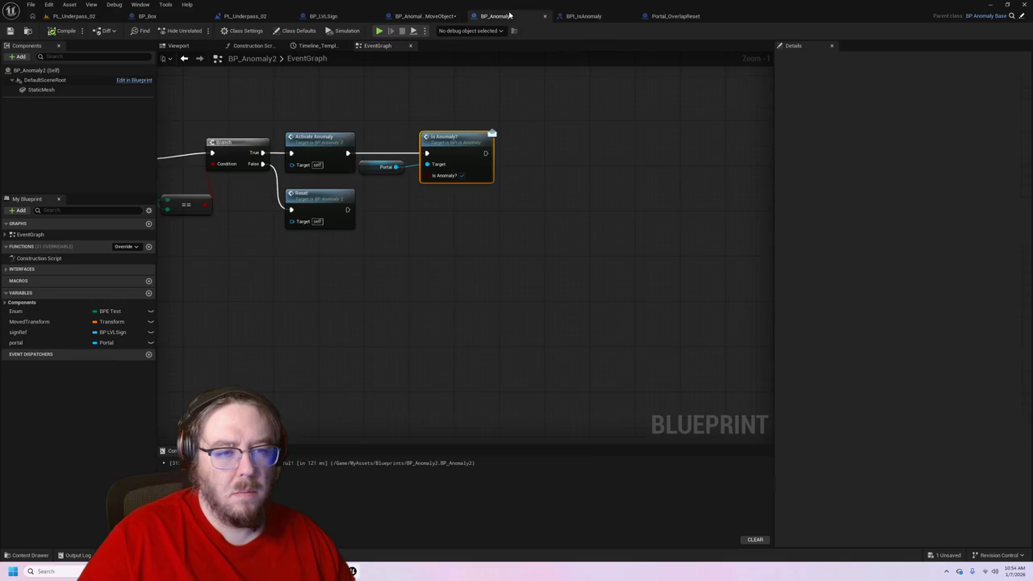
pyautogui.click(425, 15)
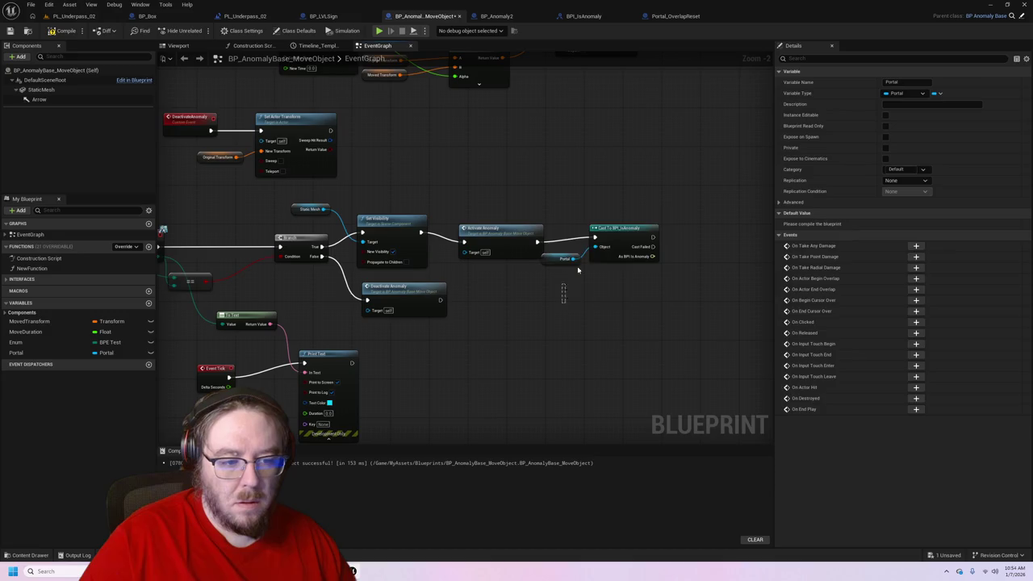
pyautogui.moveTo(578, 271); pyautogui.dragTo(710, 223)
pyautogui.press('Delete')
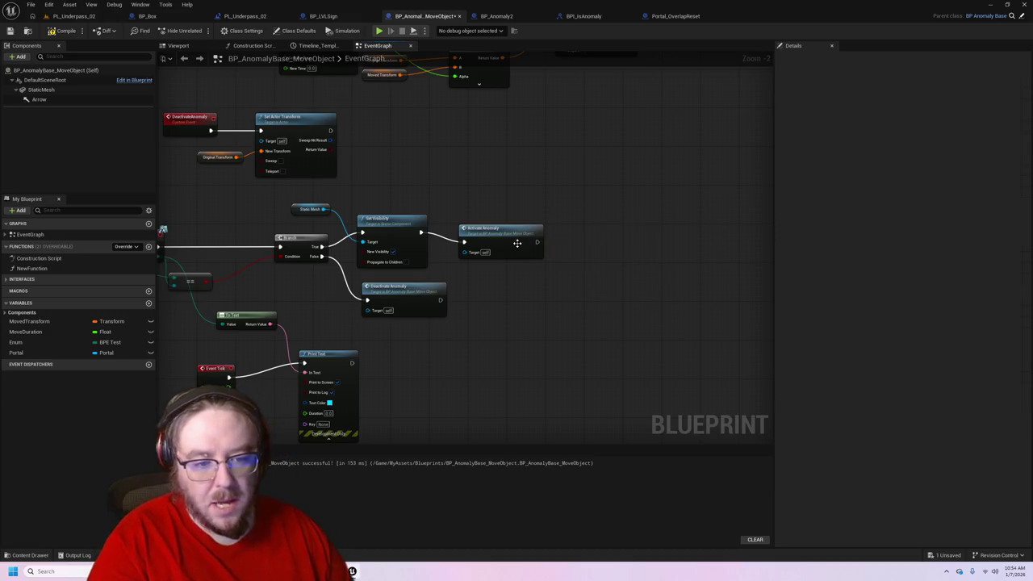
# - Add an Is Anomaly? (Message) call after Activate Anomaly, targeting the Portal variable
pyautogui.moveTo(537, 242); pyautogui.dragTo(624, 242)
pyautogui.write('b')
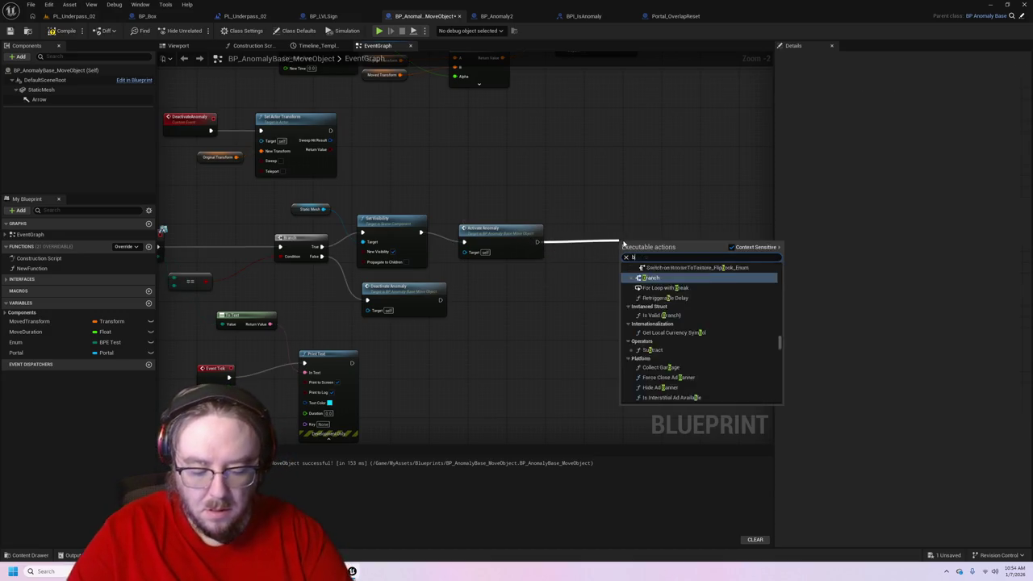
pyautogui.write('pi')
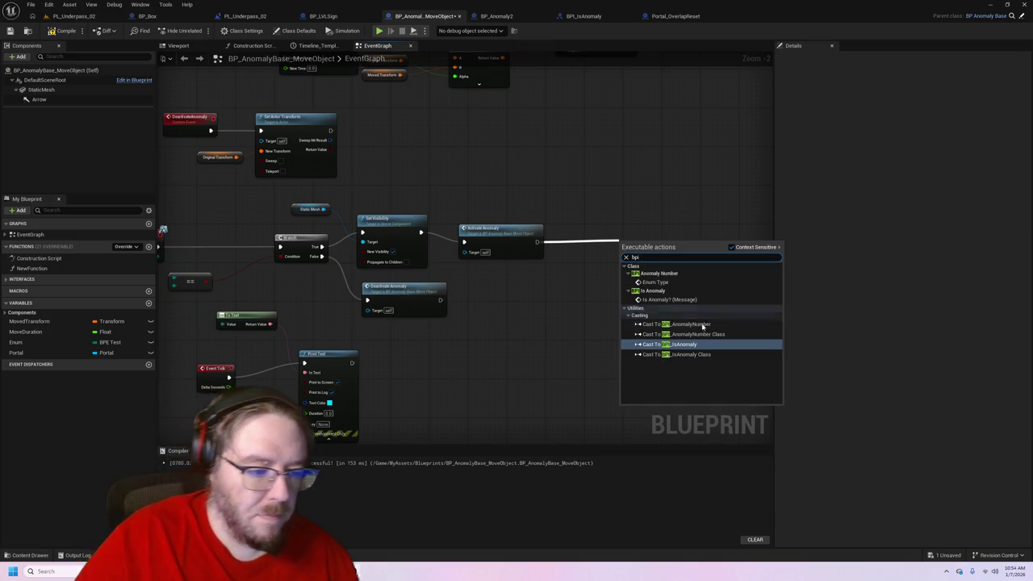
pyautogui.click(699, 300)
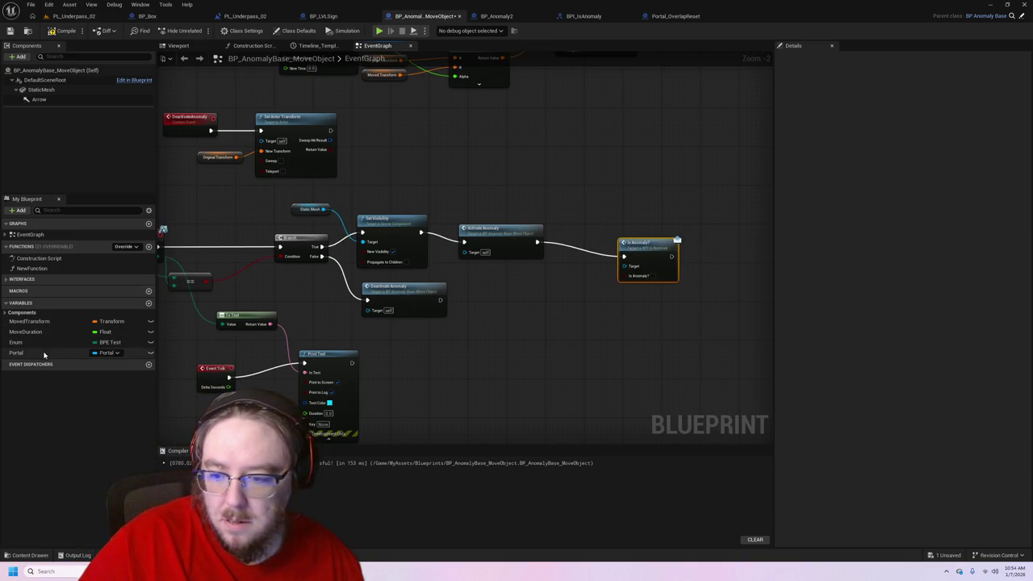
pyautogui.moveTo(44, 353)
pyautogui.mouseDown()
pyautogui.moveTo(632, 259)
pyautogui.moveTo(628, 268)
pyautogui.mouseUp()
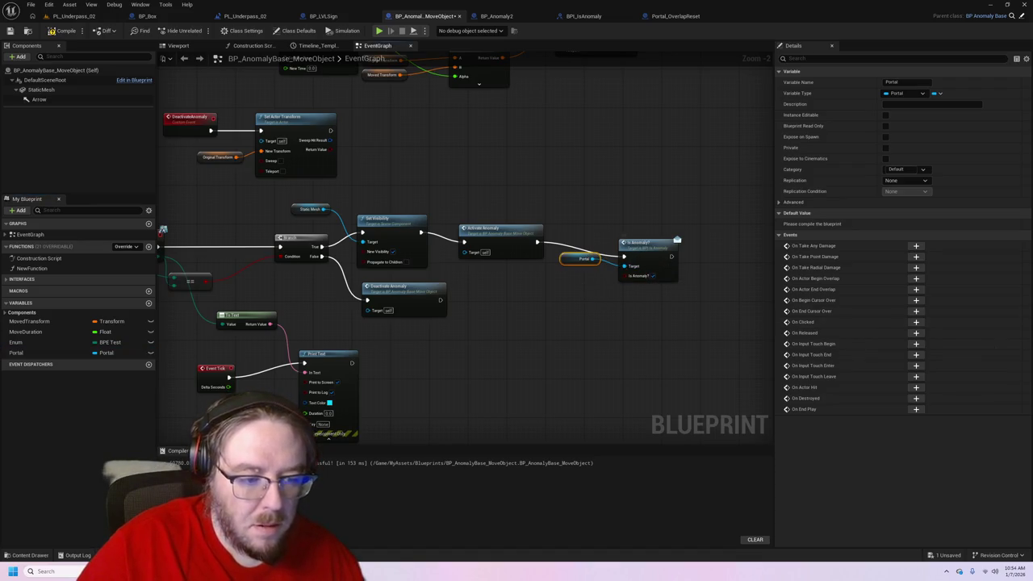
# - Save the blueprint, check the Enum variable's default, and return to PL_Underpass_02
pyautogui.hotkey('ctrl', 's')
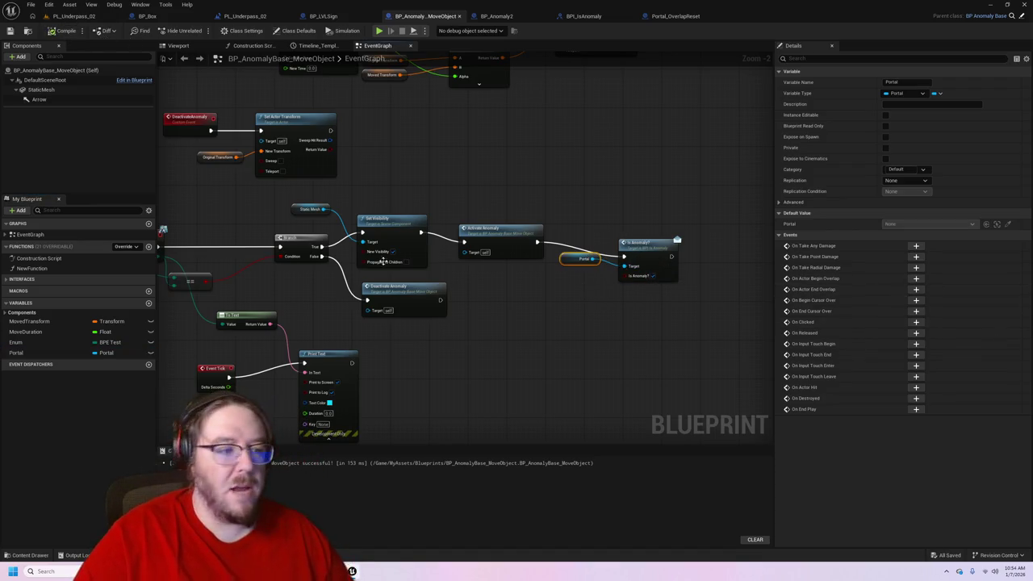
pyautogui.moveTo(186, 275); pyautogui.dragTo(285, 277)
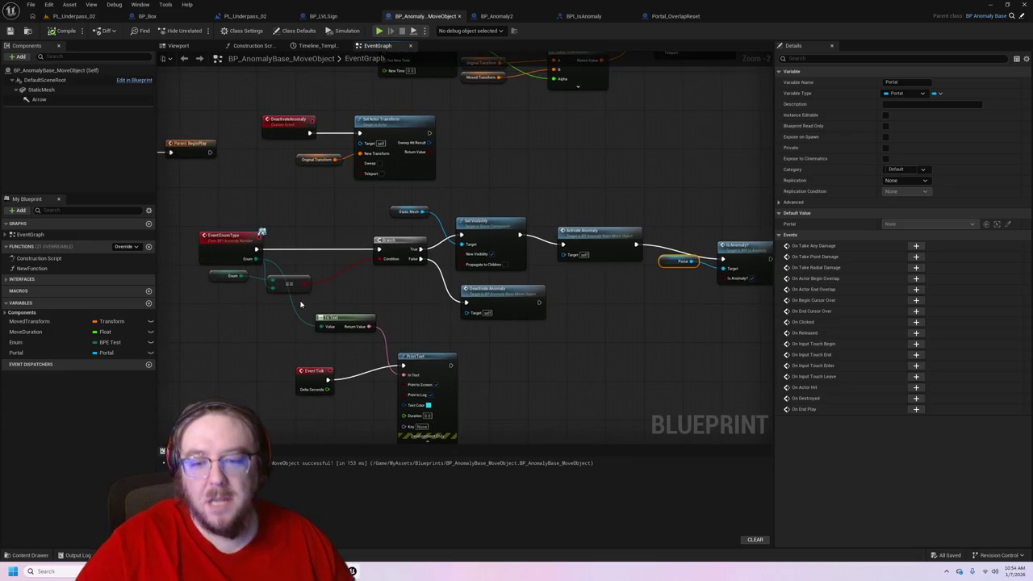
pyautogui.click(232, 277)
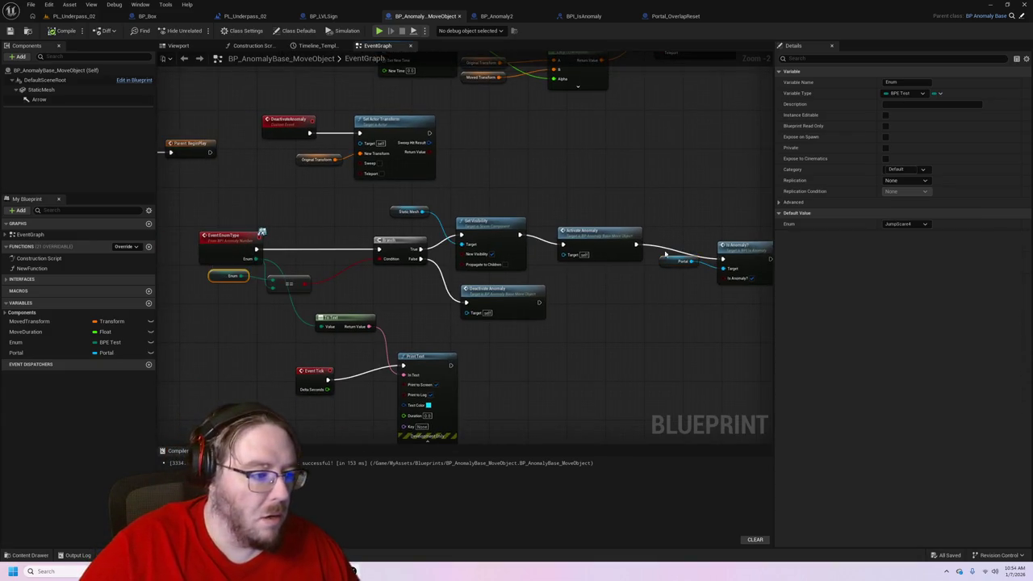
pyautogui.click(73, 16)
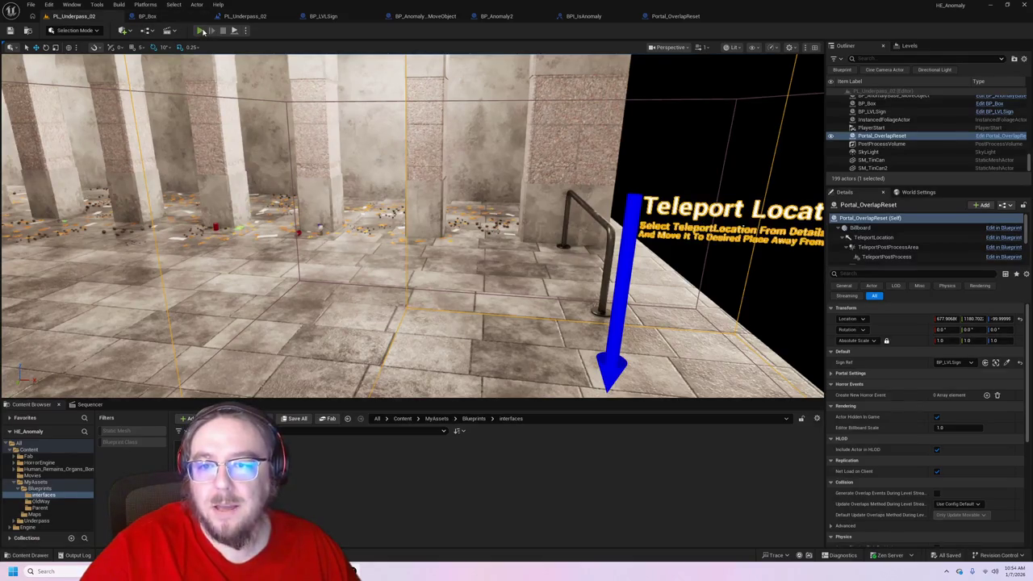
# - Playtest the underpass, walking forward until the sign counter reaches 4, then stop
pyautogui.click(201, 31)
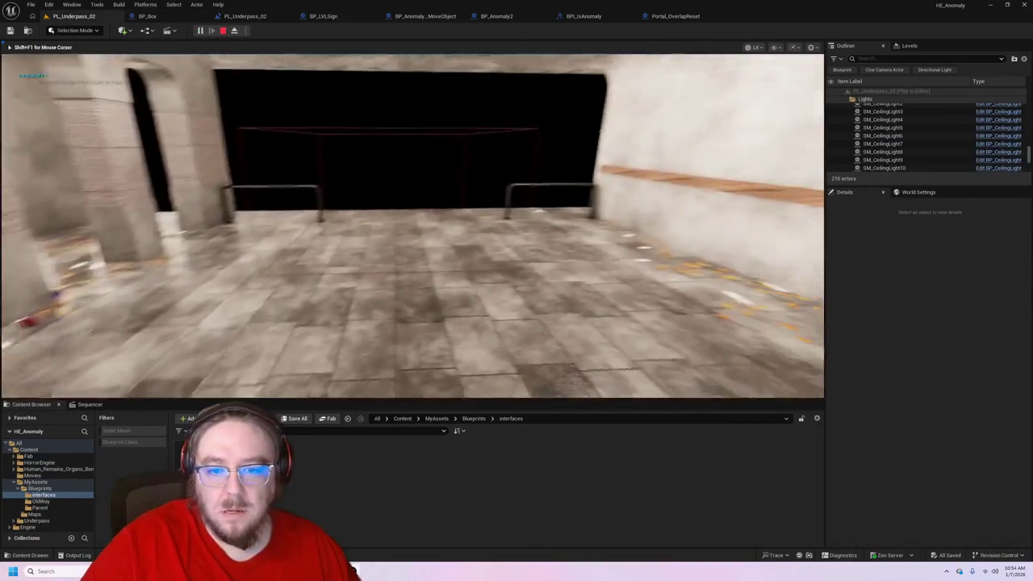
pyautogui.press('w')
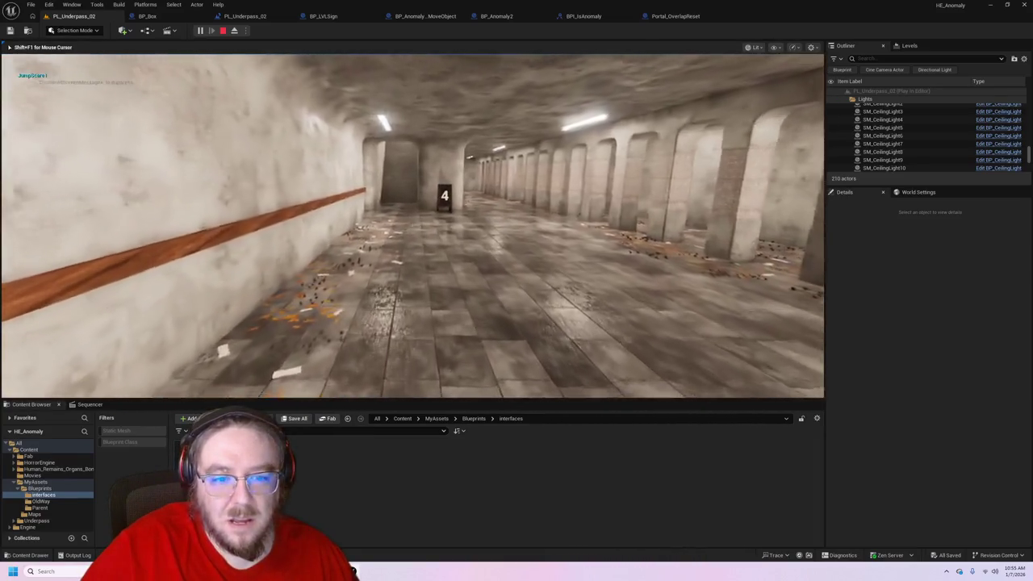
pyautogui.press('Escape')
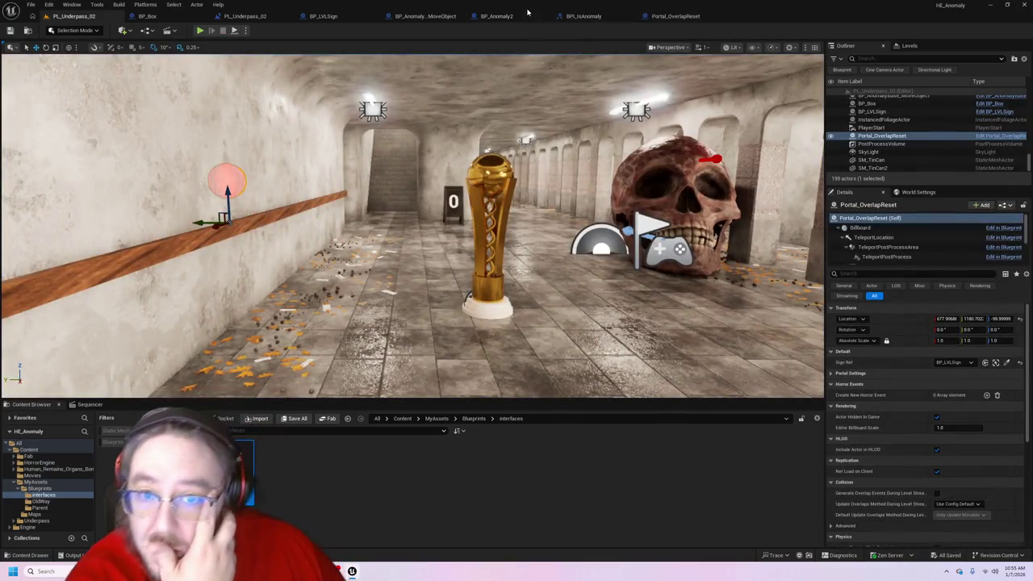
# - Inspect the Sign Ref variable and Set 0 call in Portal_OverlapReset's overlap chain
pyautogui.click(652, 13)
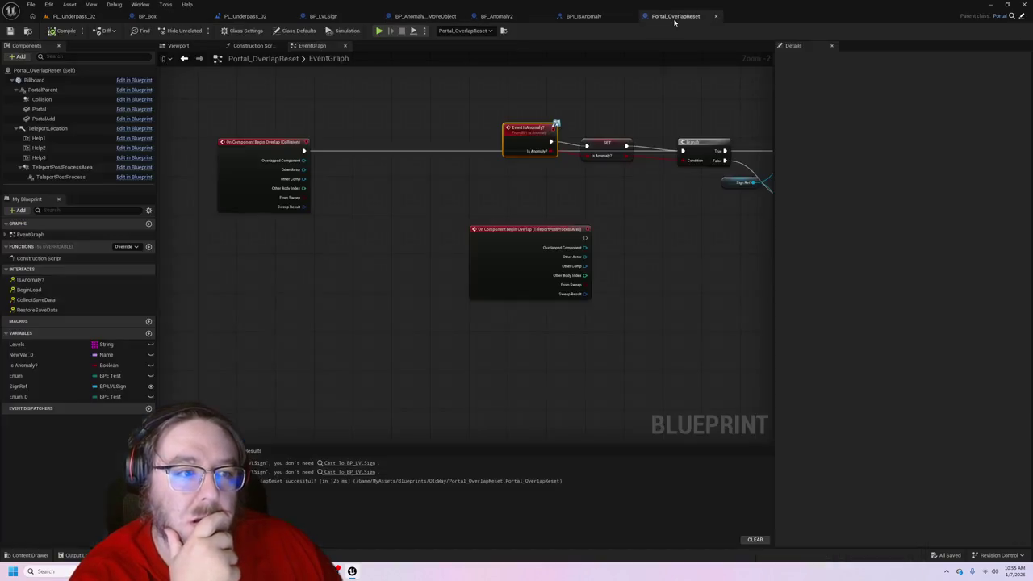
pyautogui.moveTo(713, 231); pyautogui.dragTo(396, 251)
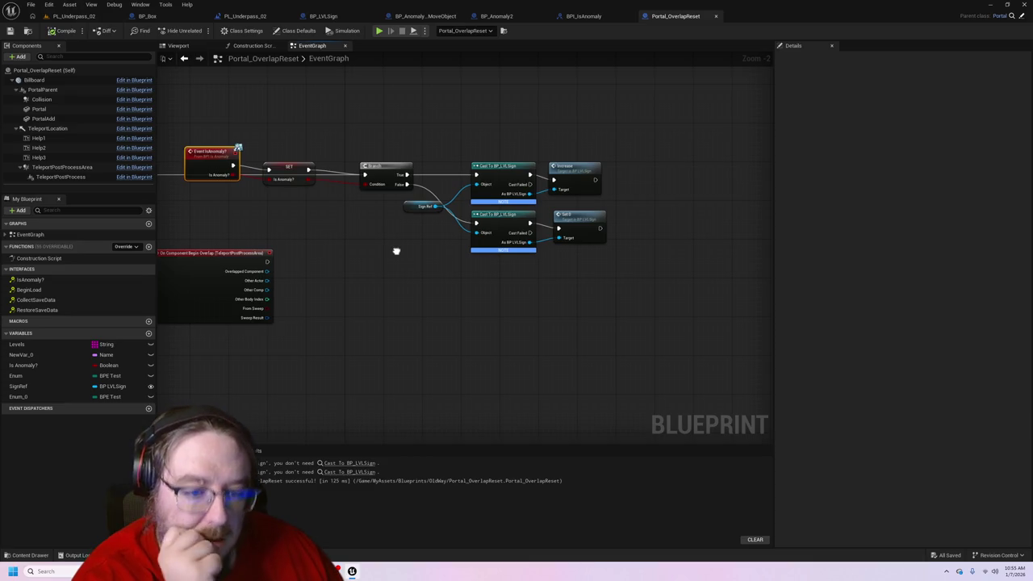
pyautogui.click(421, 206)
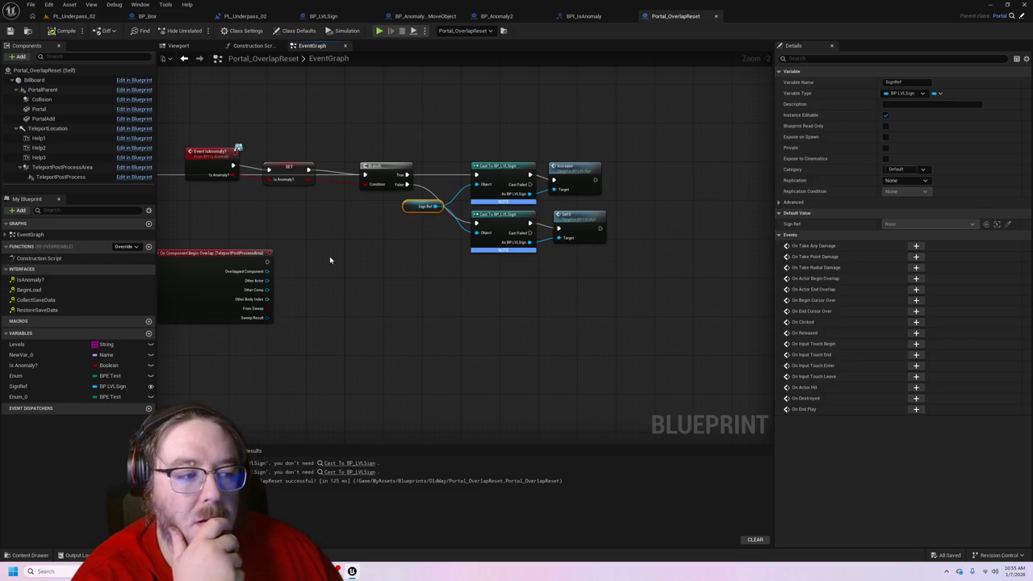
pyautogui.click(584, 225)
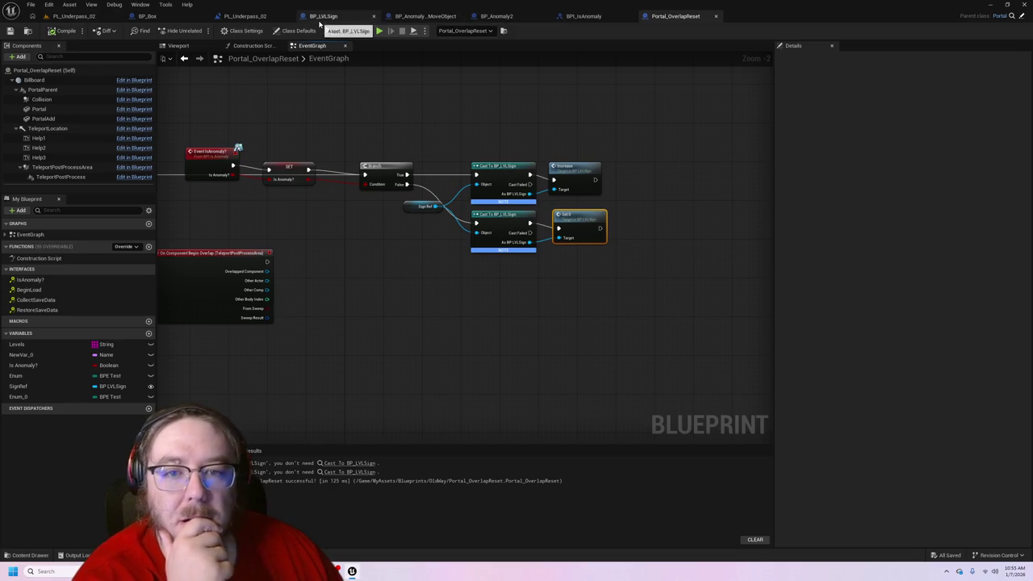
# - Check BP_LVLSign's set0 event and compile it, then review the Is Anomaly? call and BPI_IsAnomaly
pyautogui.click(323, 16)
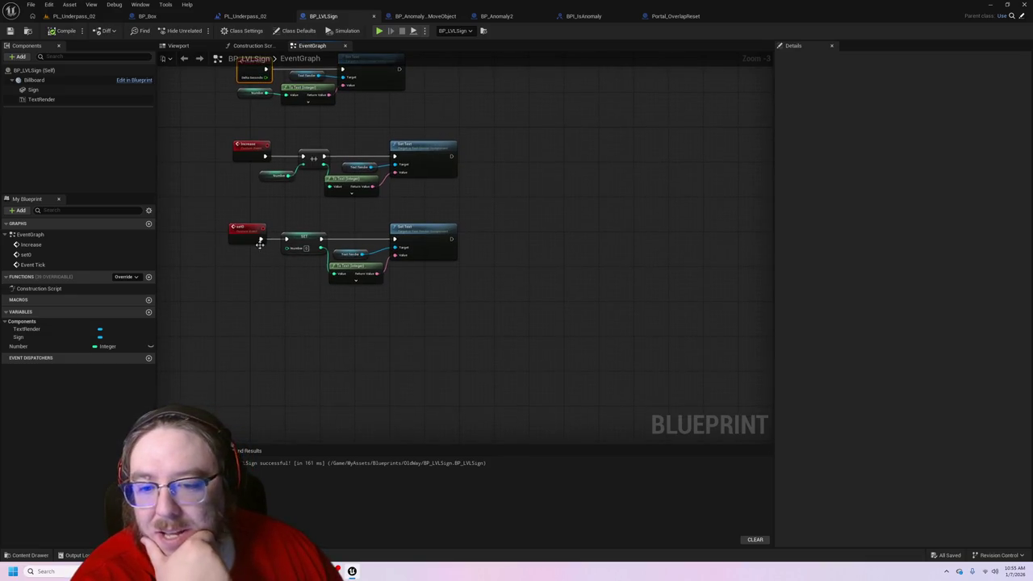
pyautogui.moveTo(239, 235); pyautogui.dragTo(229, 234)
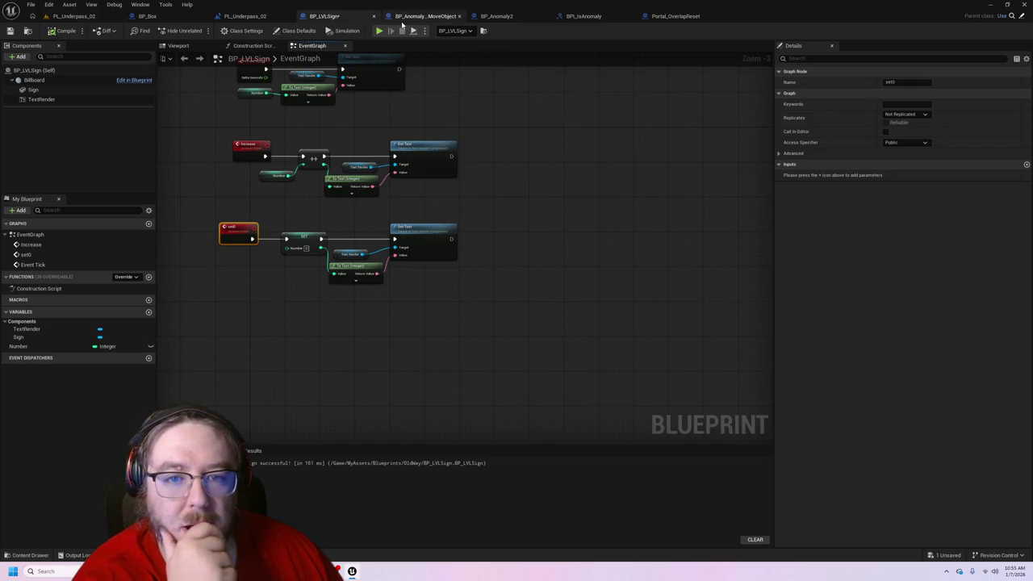
pyautogui.click(66, 32)
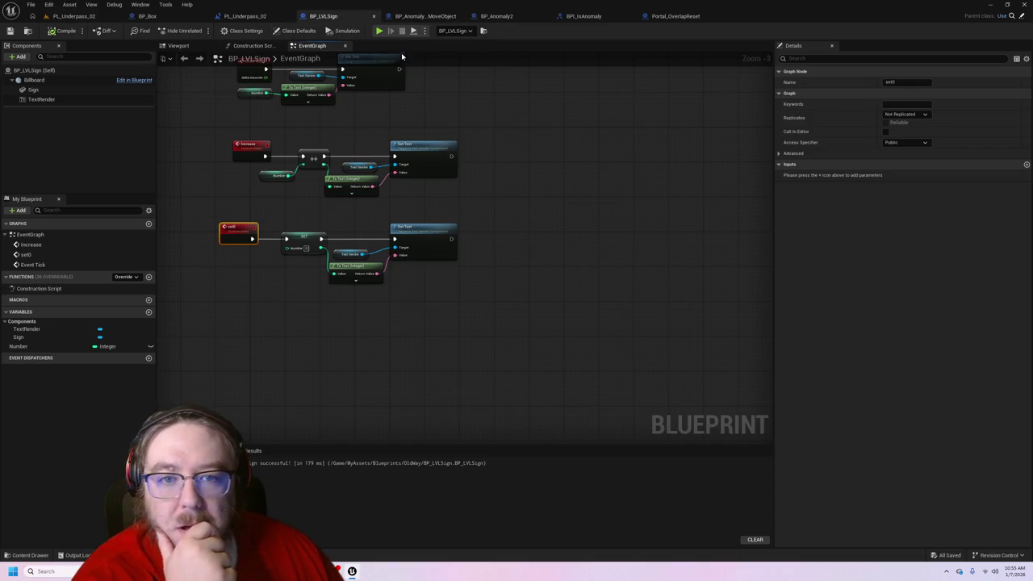
pyautogui.click(434, 17)
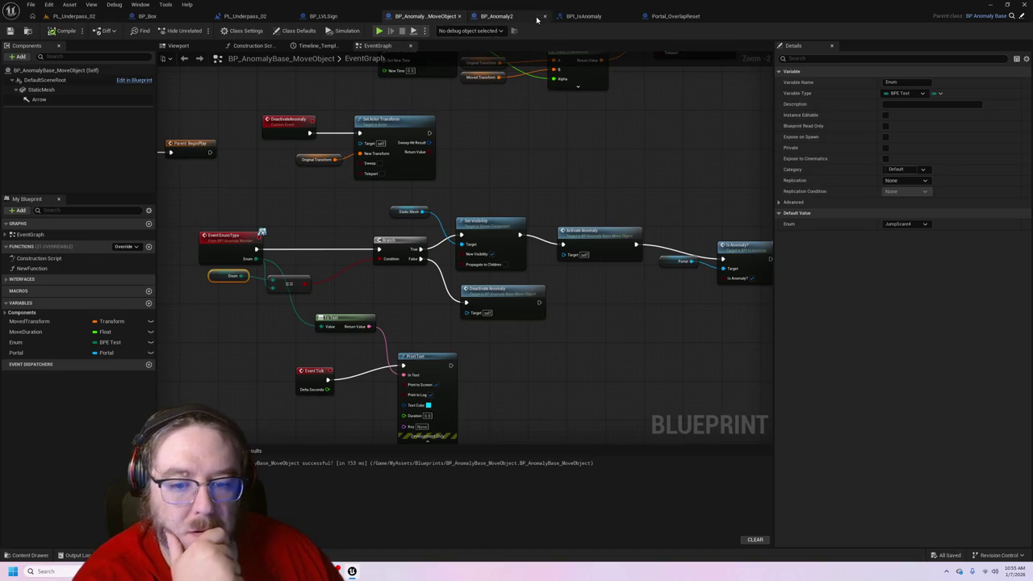
pyautogui.moveTo(654, 337); pyautogui.dragTo(539, 307)
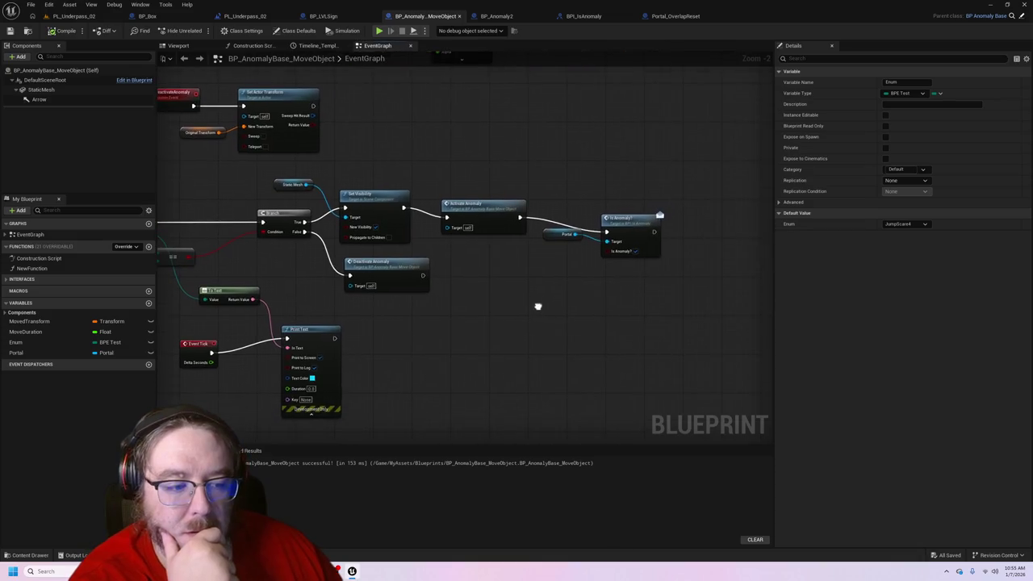
pyautogui.click(594, 21)
pyautogui.click(331, 16)
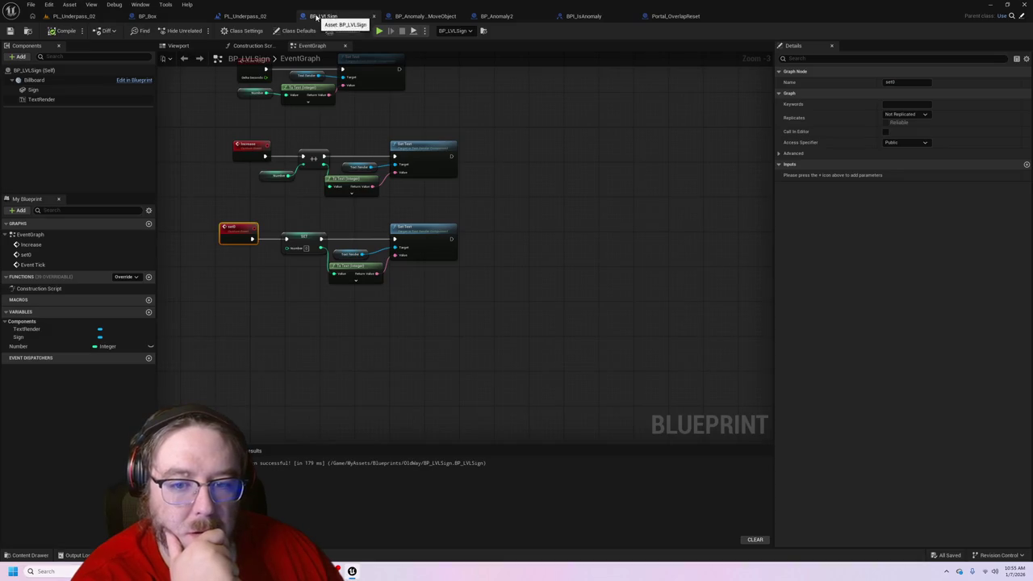
# - Move Portal_OverlapReset's Event IsAnomaly node up above the SET node and check the Increase call
pyautogui.click(676, 16)
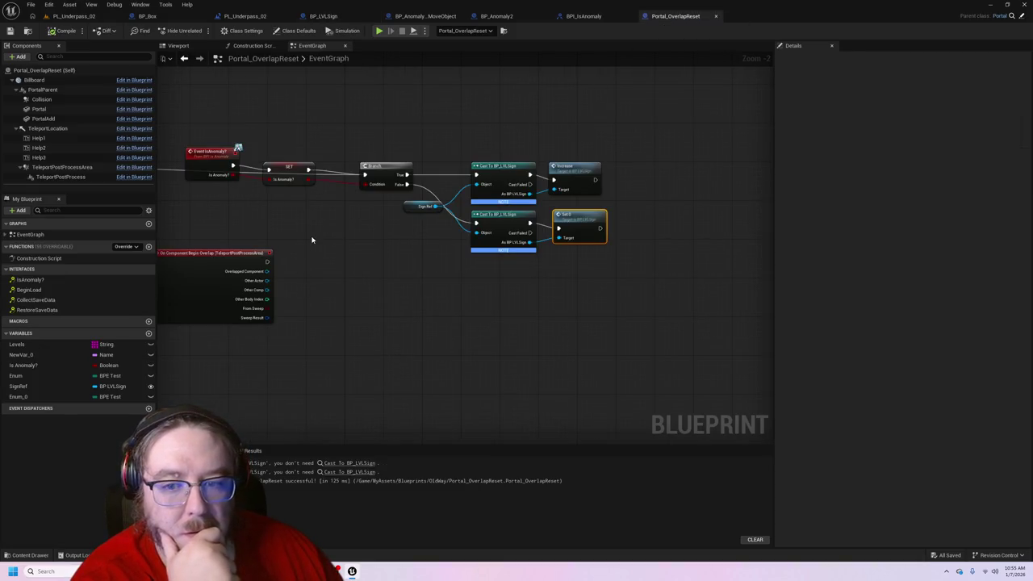
pyautogui.moveTo(312, 240); pyautogui.dragTo(371, 276)
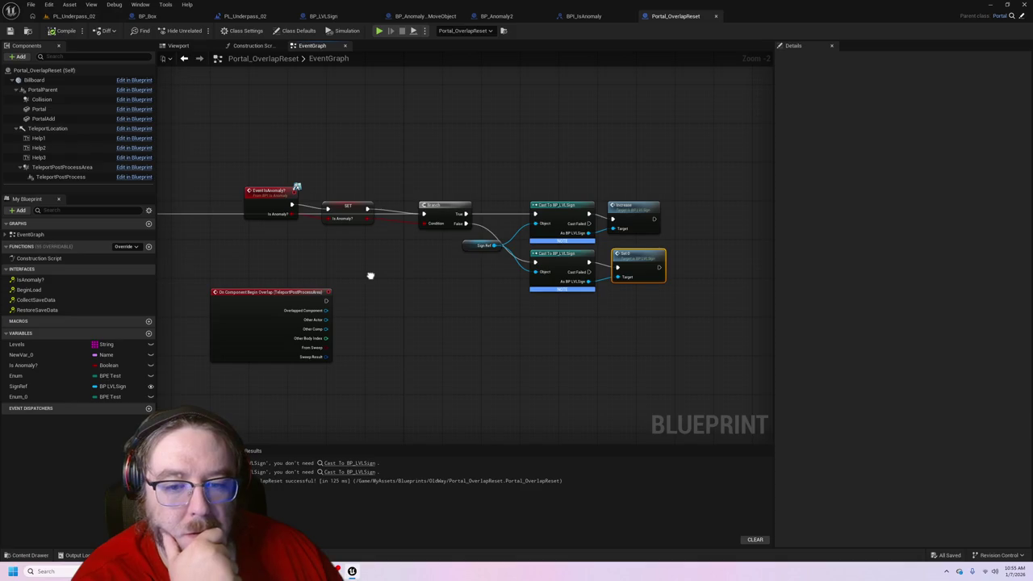
pyautogui.moveTo(280, 189); pyautogui.dragTo(284, 166)
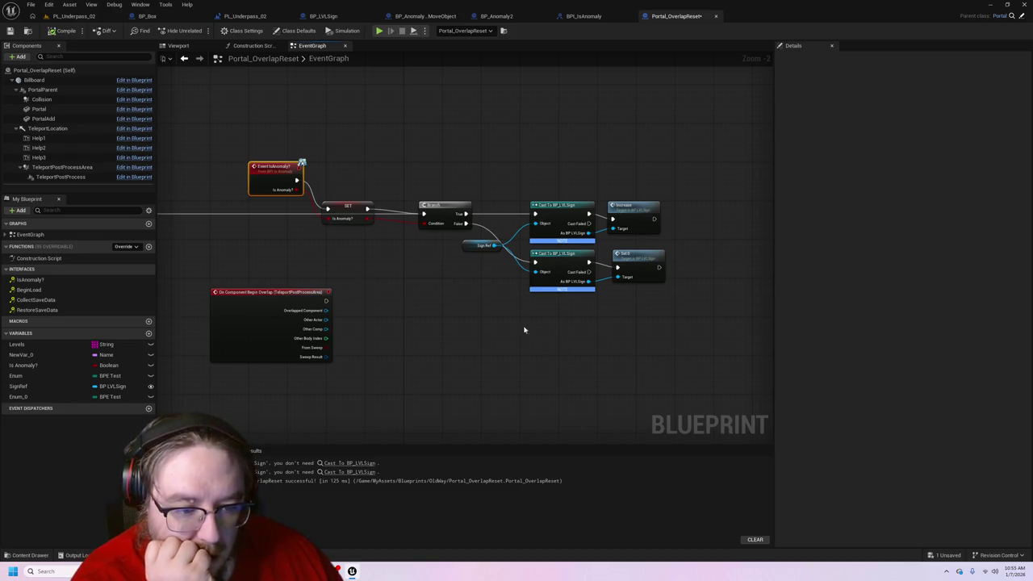
pyautogui.click(634, 209)
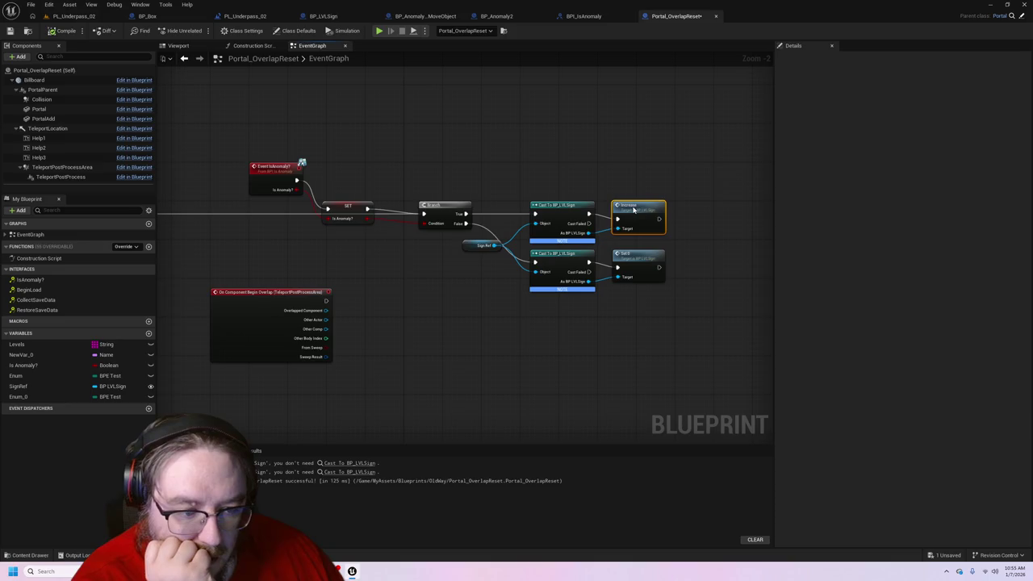
pyautogui.click(700, 354)
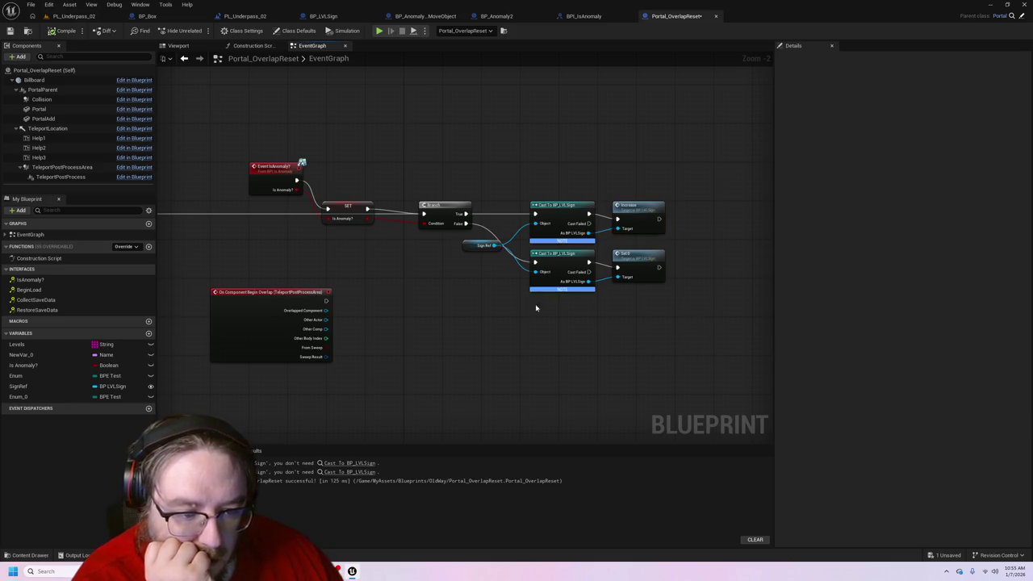
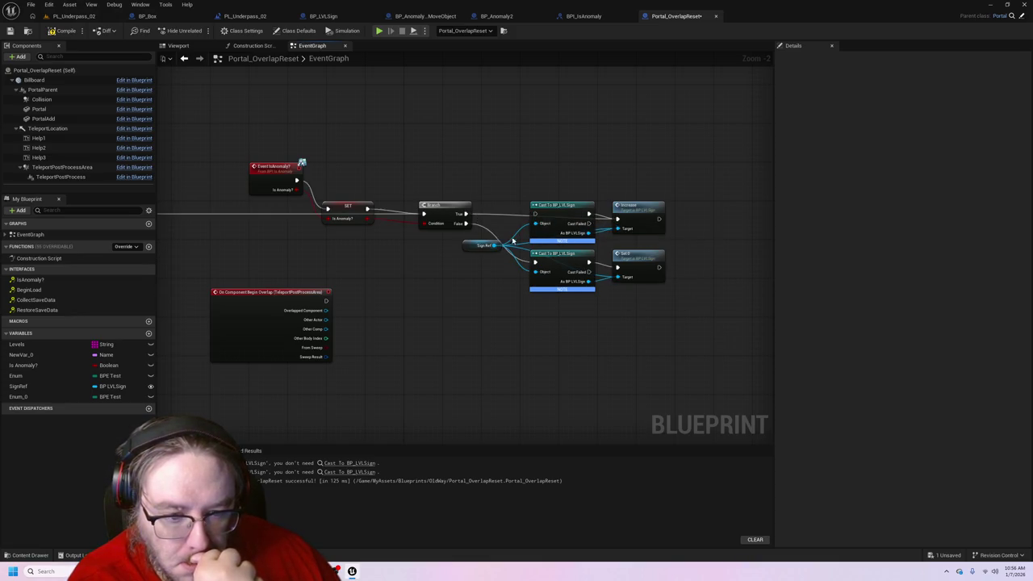
# - Wire the Branch False path to the lower sign call and move both BP_LVLSign casts aside
pyautogui.moveTo(464, 225); pyautogui.dragTo(619, 270)
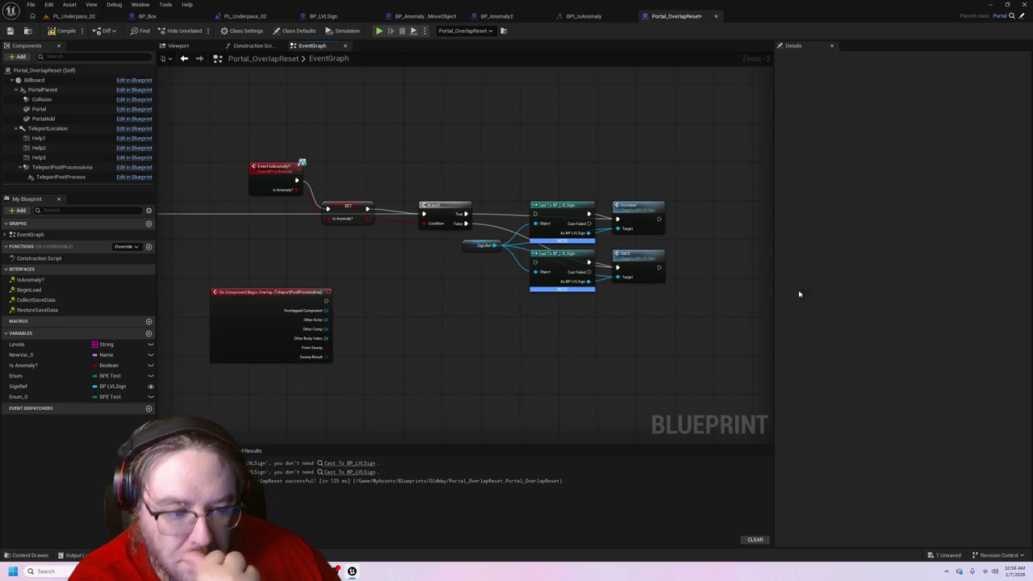
pyautogui.click(555, 217)
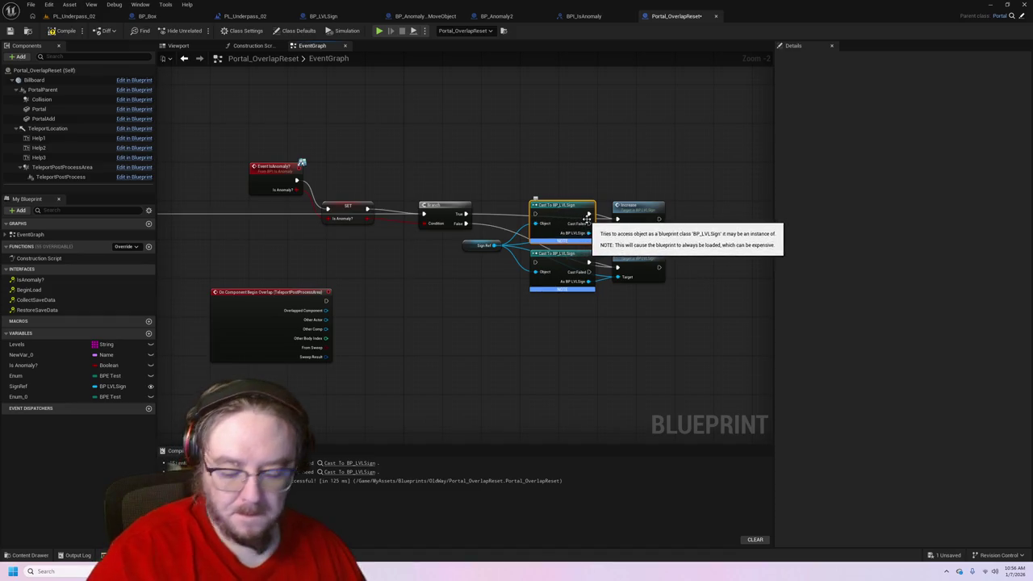
pyautogui.keyDown('ctrl'); pyautogui.click(569, 258); pyautogui.keyUp('ctrl')
pyautogui.moveTo(571, 222)
pyautogui.mouseDown()
pyautogui.moveTo(574, 122)
pyautogui.moveTo(548, 258)
pyautogui.moveTo(557, 331)
pyautogui.mouseUp()
# - Break the cast nodes' object inputs and their outputs to the sign calls' Target pins
pyautogui.keyDown('alt'); pyautogui.click(541, 330); pyautogui.keyUp('alt')
pyautogui.keyDown('alt'); pyautogui.click(540, 378); pyautogui.keyUp('alt')
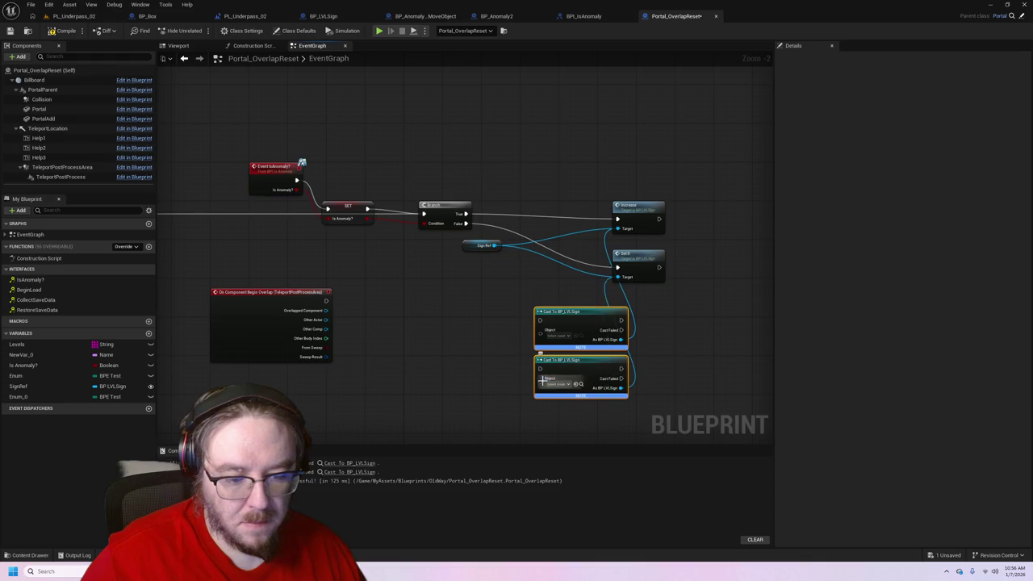
pyautogui.keyDown('alt'); pyautogui.click(621, 389); pyautogui.keyUp('alt')
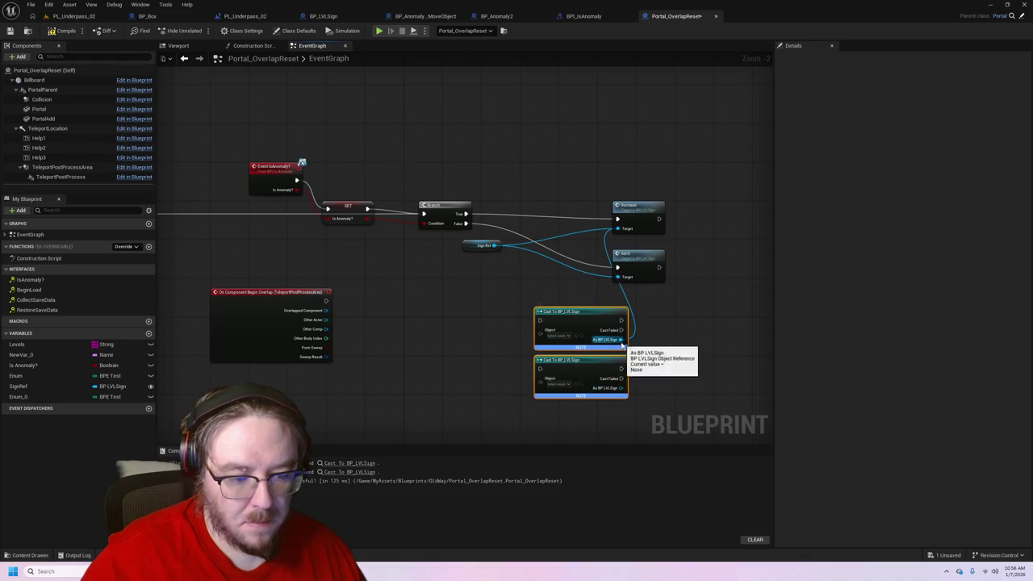
pyautogui.keyDown('alt'); pyautogui.click(621, 340); pyautogui.keyUp('alt')
# - Compile Portal_OverlapReset and place the SignRef getter beside the sign calls
pyautogui.click(63, 31)
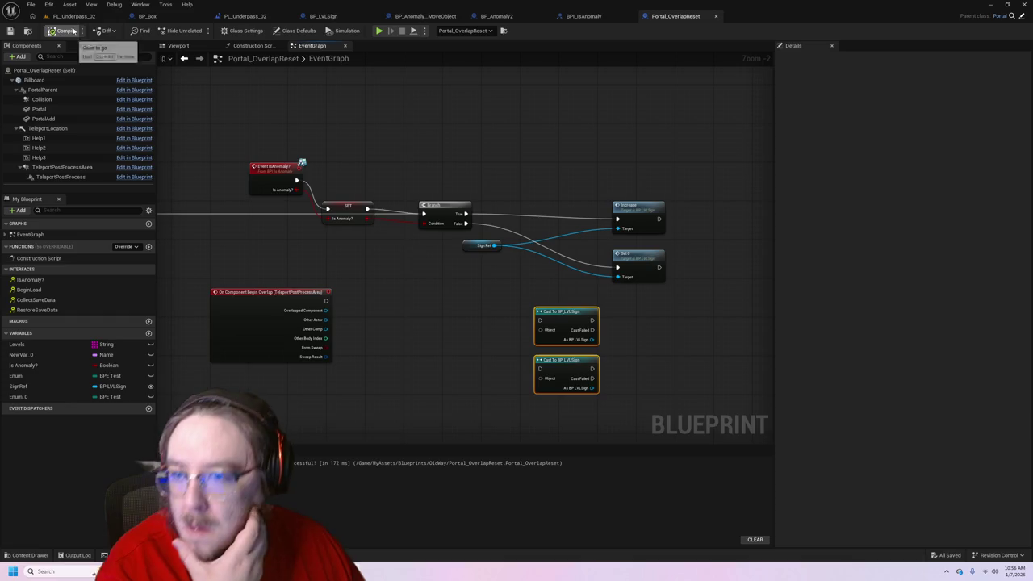
pyautogui.moveTo(577, 340); pyautogui.dragTo(563, 330)
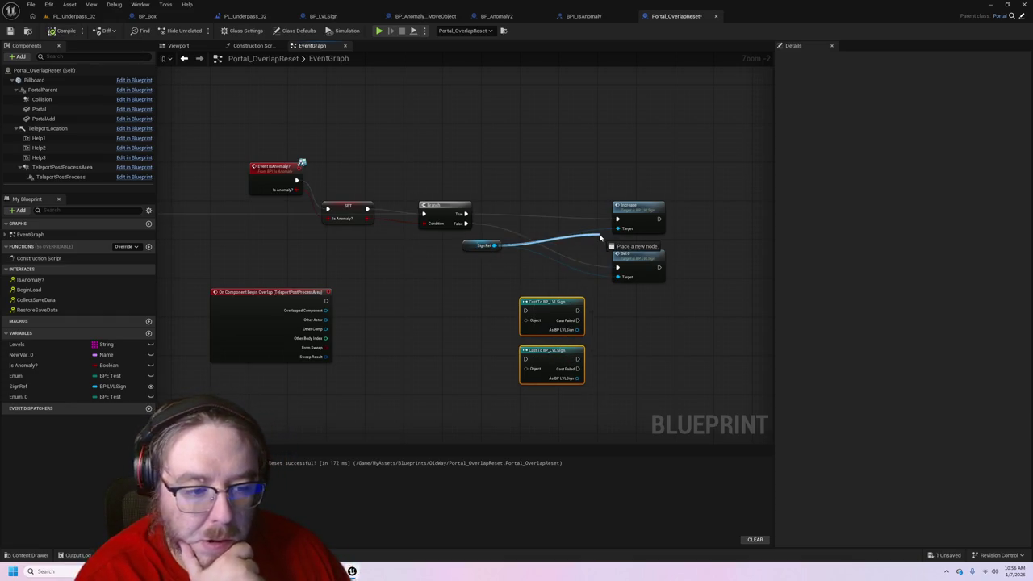
pyautogui.moveTo(478, 246)
pyautogui.mouseDown()
pyautogui.moveTo(588, 234)
pyautogui.moveTo(574, 236)
pyautogui.mouseUp()
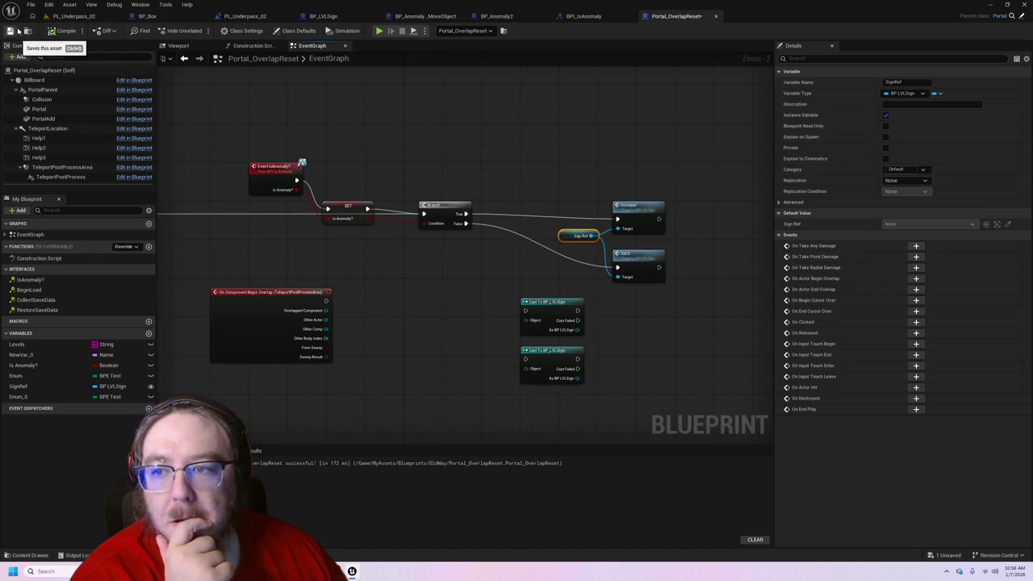
# - Play the PL_Underpass_02 level to test it, then release the mouse from the game
pyautogui.click(83, 17)
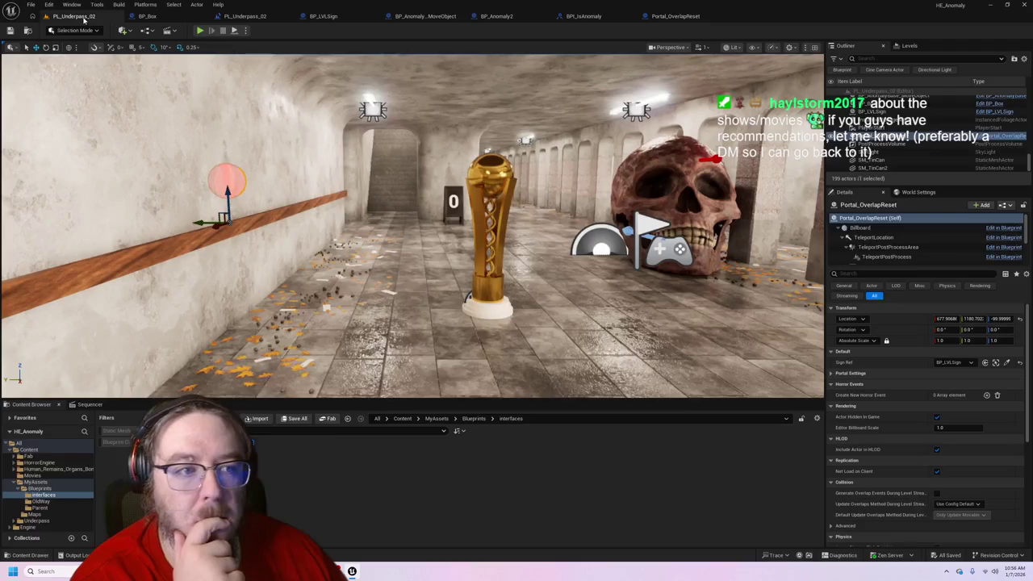
pyautogui.click(200, 30)
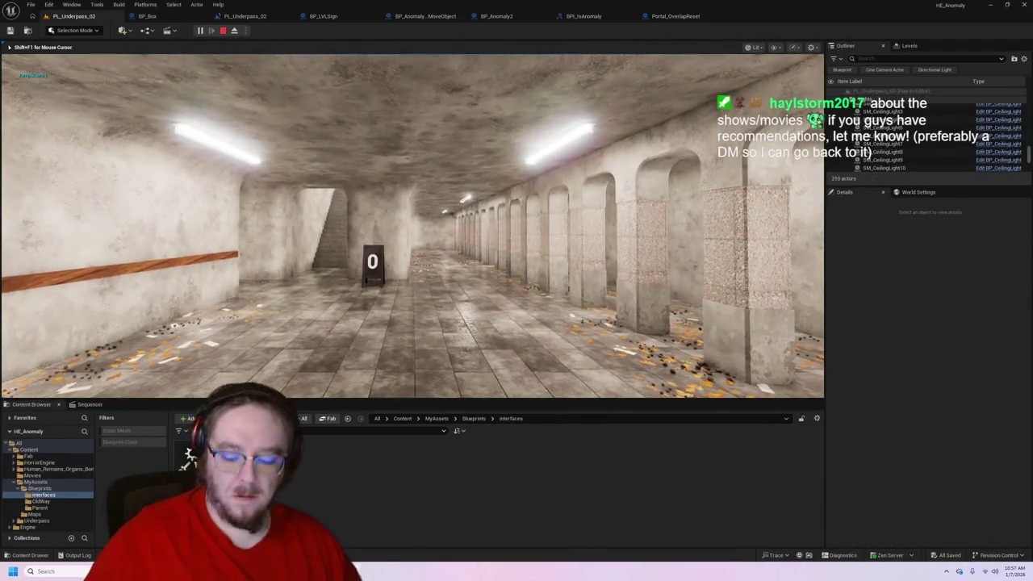
pyautogui.press('super')
# - Look through BP_Anomaly2 and BP_AnomalyBase_MoveObject, then bring up the BP_LVLSign event graph
pyautogui.click(493, 17)
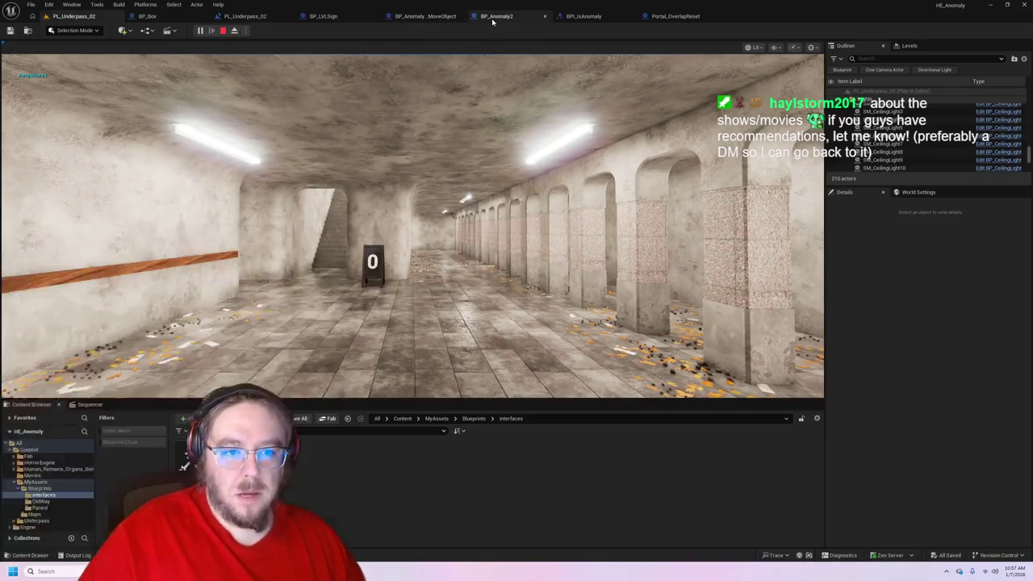
pyautogui.click(424, 17)
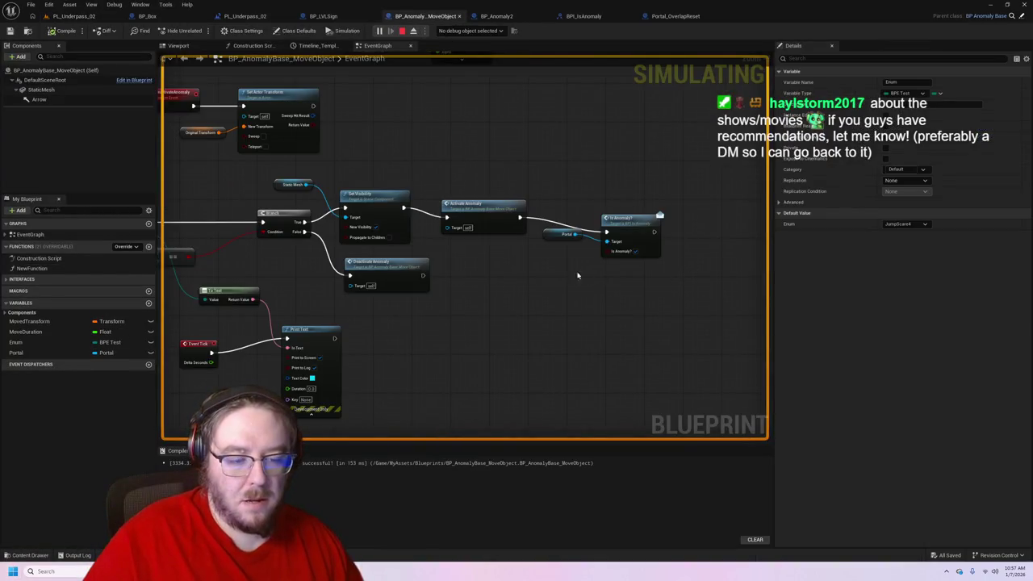
pyautogui.click(492, 16)
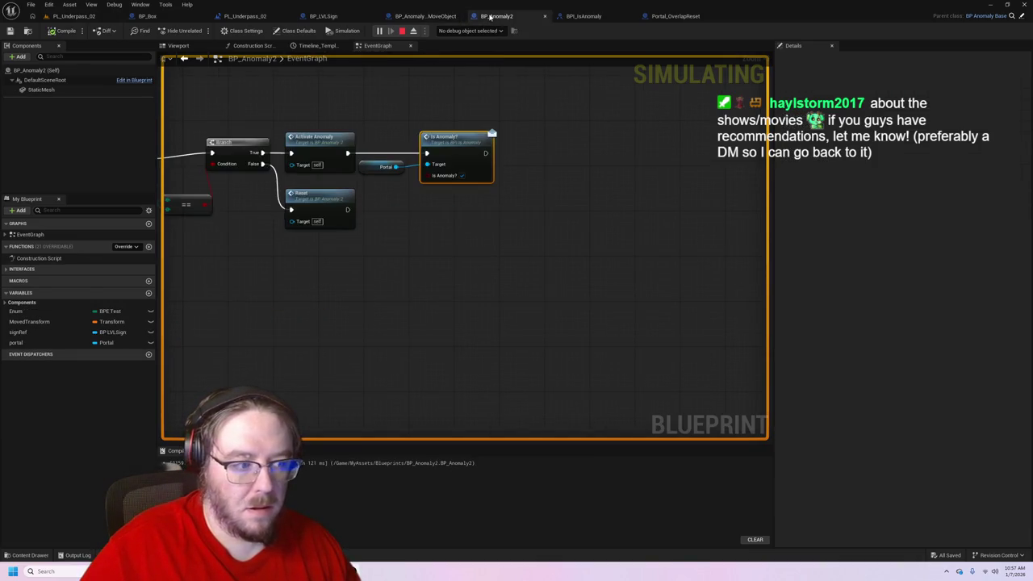
pyautogui.click(319, 16)
pyautogui.moveTo(417, 209); pyautogui.dragTo(463, 246)
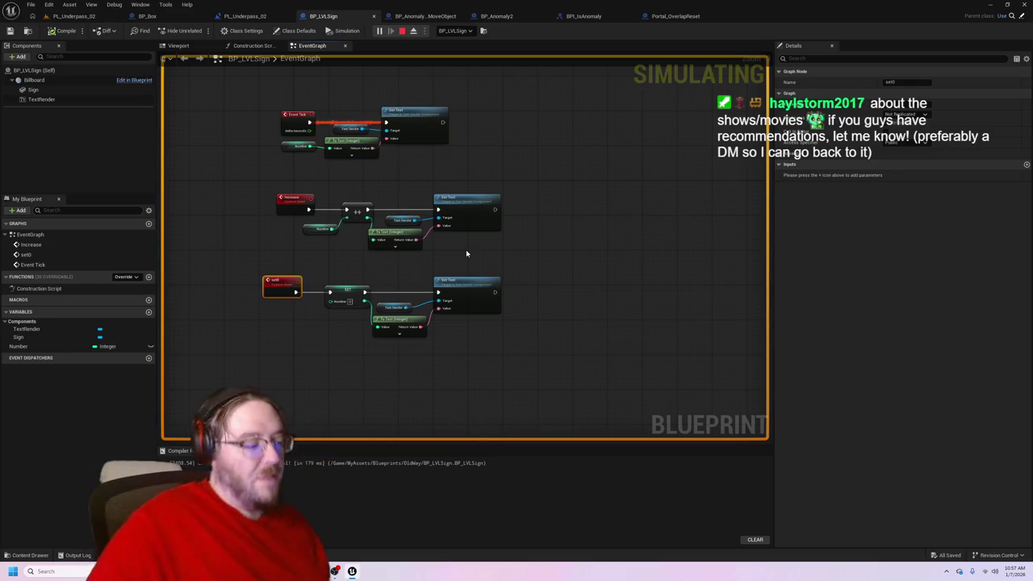
# - Shift the SET node right in the PL_Underpass_02 level blueprint, save, and revisit Portal_OverlapReset
pyautogui.click(244, 16)
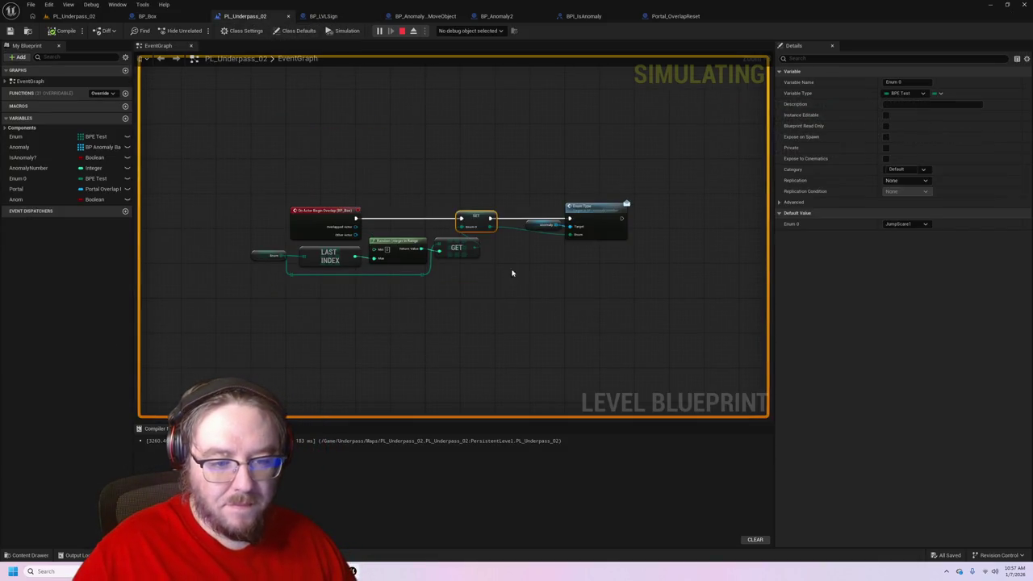
pyautogui.moveTo(460, 212); pyautogui.dragTo(489, 218)
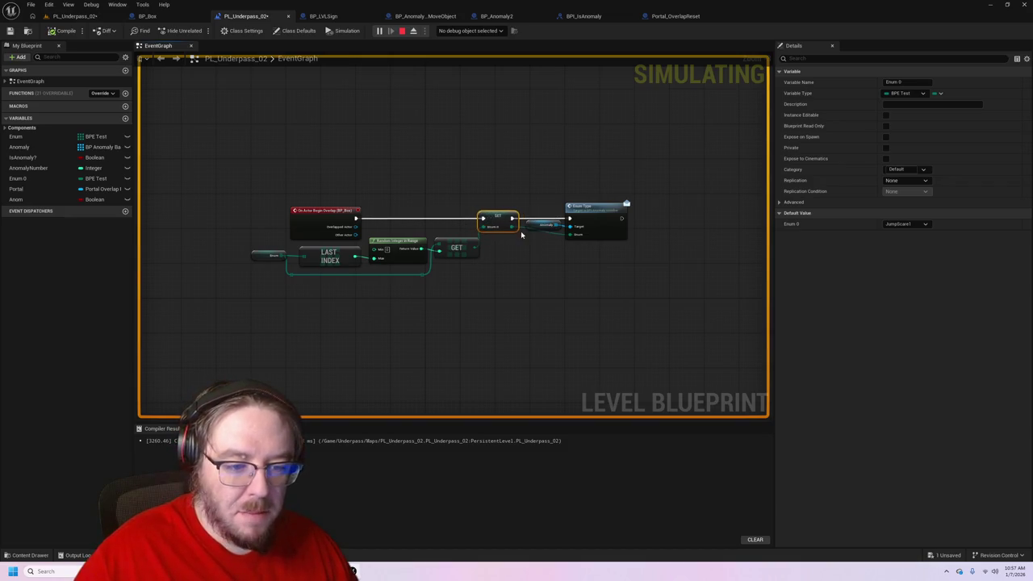
pyautogui.click(521, 234)
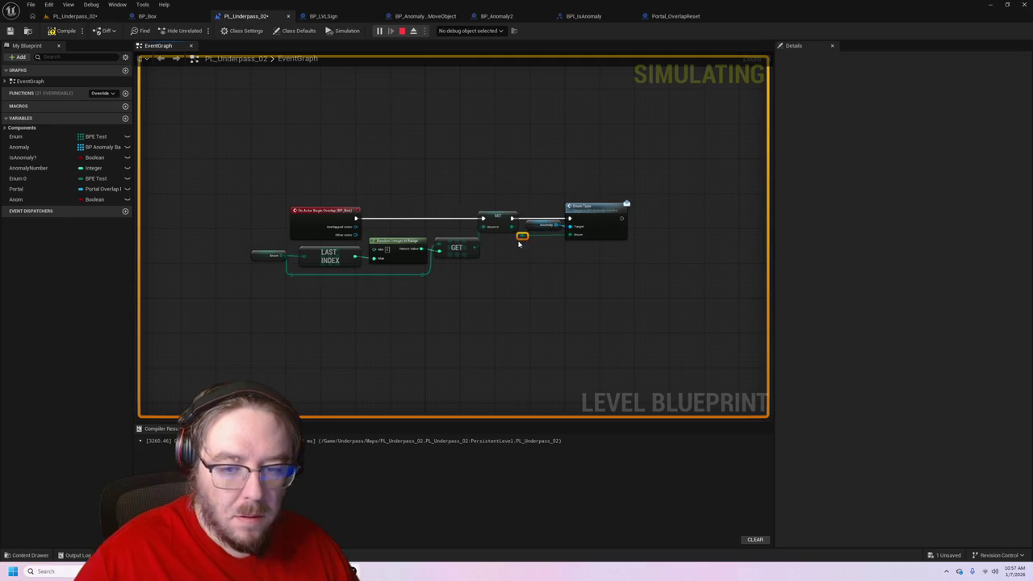
pyautogui.hotkey('ctrl', 's')
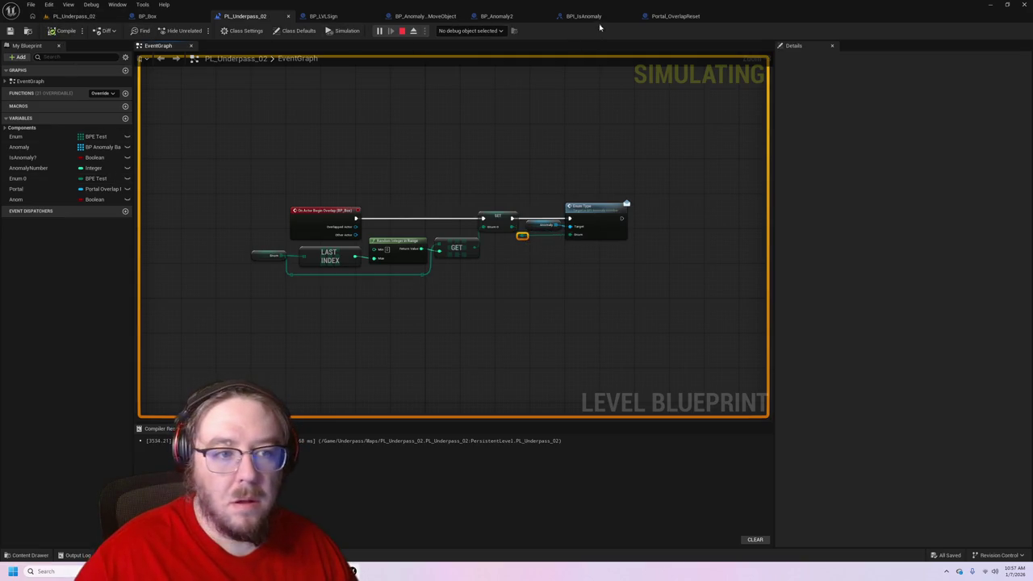
pyautogui.click(670, 18)
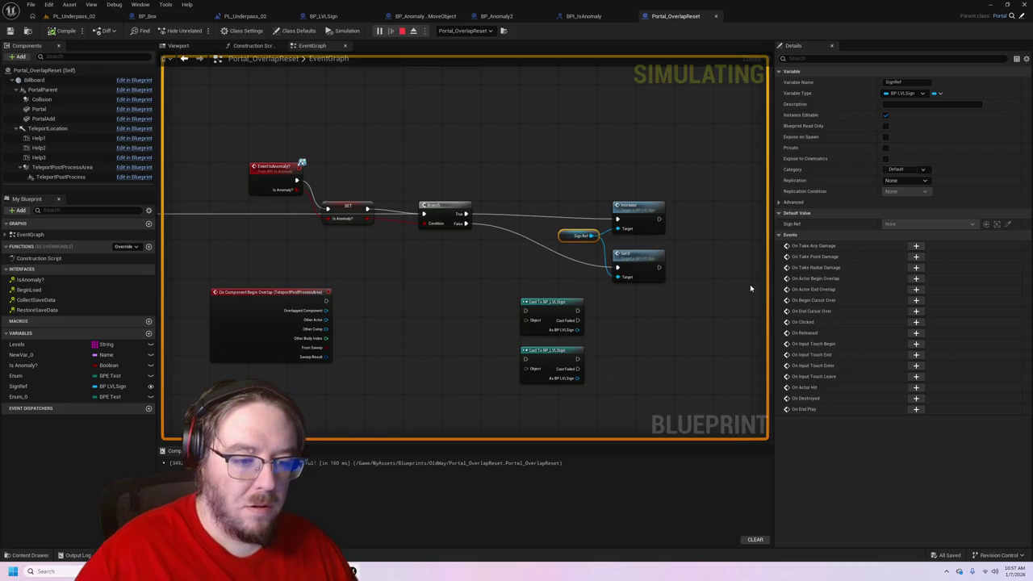
# - Move the Collision overlap event above TeleportPostProcessArea and raise the SET Is Anomaly? node
pyautogui.moveTo(348, 234); pyautogui.dragTo(554, 237)
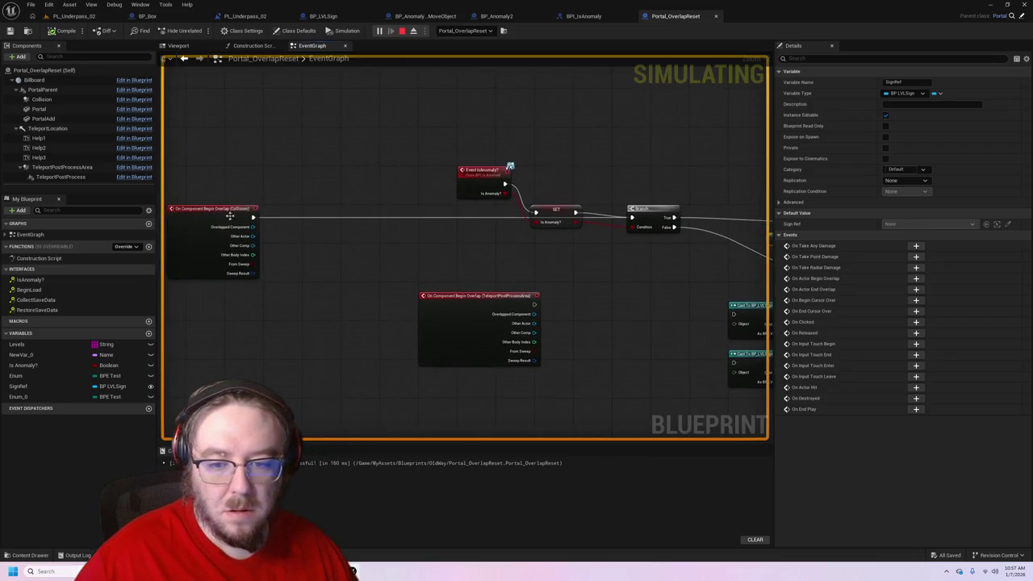
pyautogui.moveTo(195, 212); pyautogui.dragTo(266, 214)
pyautogui.moveTo(407, 225)
pyautogui.mouseDown()
pyautogui.moveTo(468, 215)
pyautogui.moveTo(443, 212)
pyautogui.mouseUp()
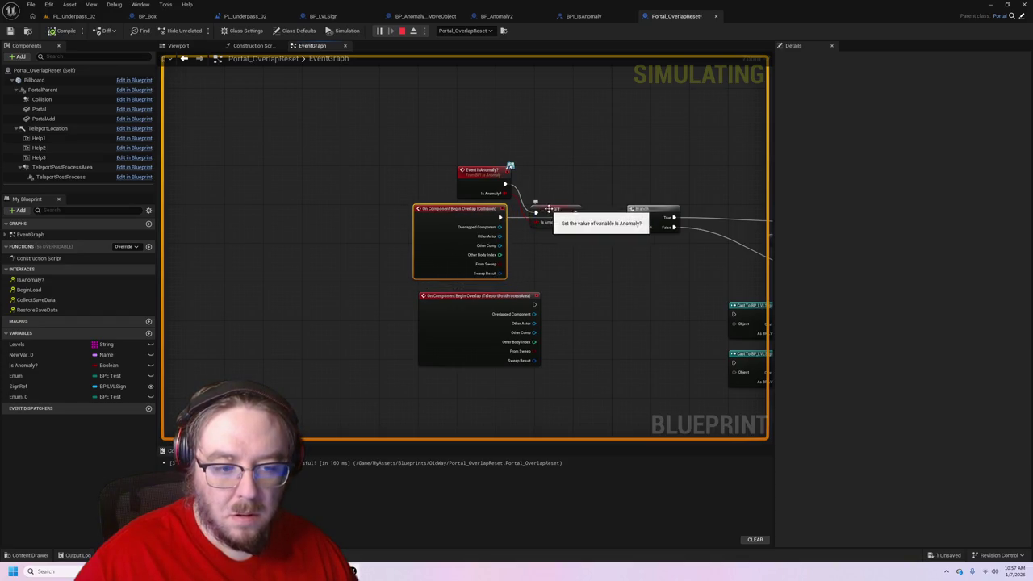
pyautogui.moveTo(552, 212); pyautogui.dragTo(553, 182)
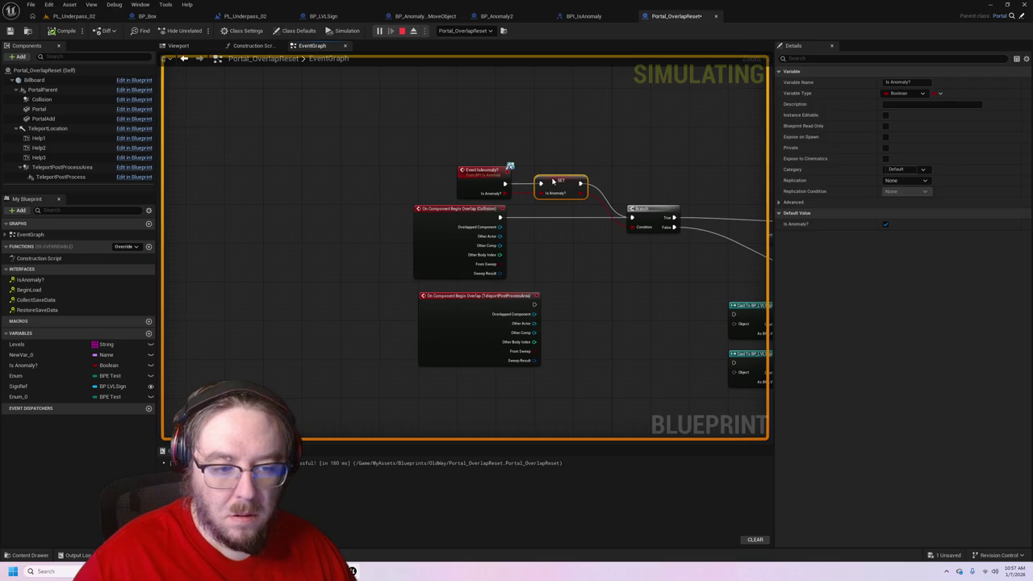
pyautogui.click(554, 258)
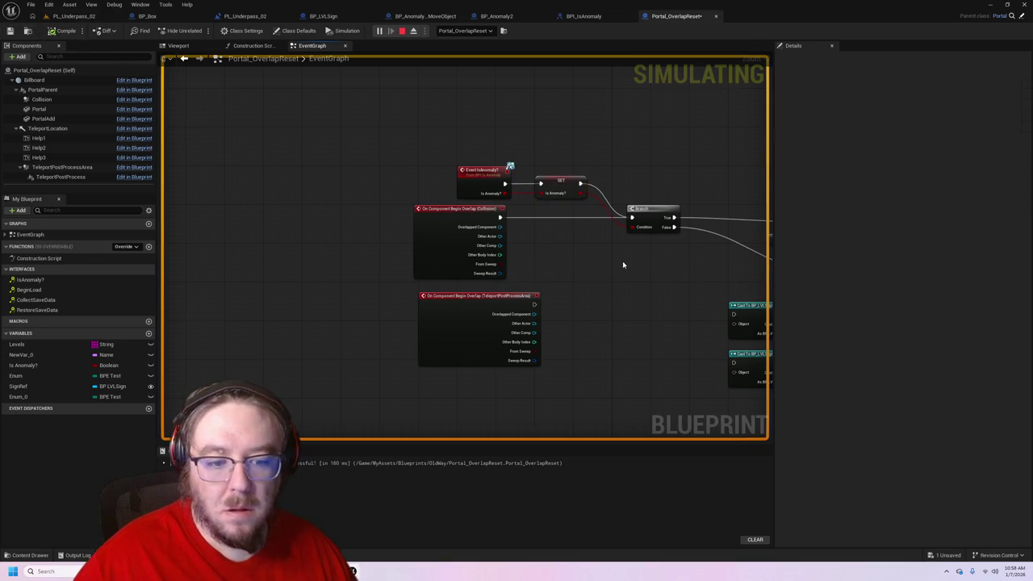
pyautogui.moveTo(623, 263); pyautogui.dragTo(573, 242)
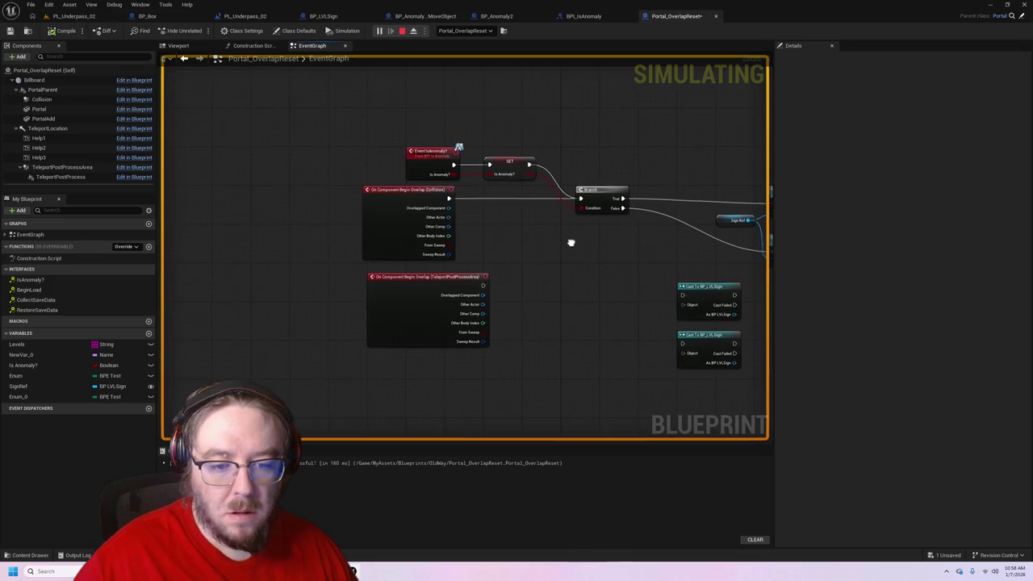
# - Delete the TeleportPostProcessArea overlap event and compile Portal_OverlapReset
pyautogui.click(415, 303)
pyautogui.press('Delete')
pyautogui.moveTo(601, 266); pyautogui.dragTo(382, 240)
pyautogui.click(62, 31)
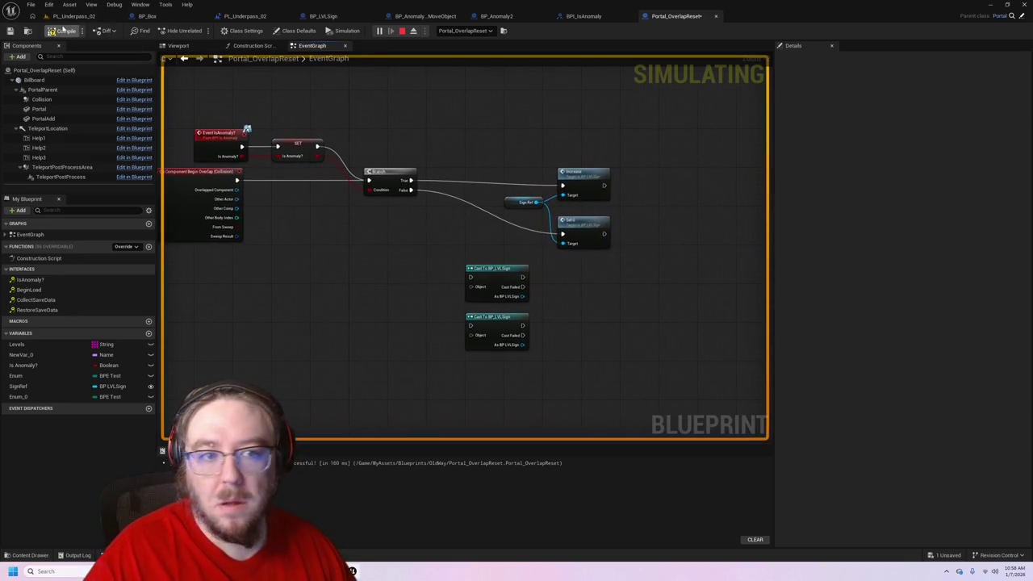
# - Detach the Portal_OverlapReset tab into an enlarged floating window
pyautogui.moveTo(685, 17); pyautogui.dragTo(828, 220)
pyautogui.moveTo(986, 240)
pyautogui.mouseDown()
pyautogui.moveTo(912, 315)
pyautogui.moveTo(957, 476)
pyautogui.mouseUp()
pyautogui.scroll(-5, 824, 281)
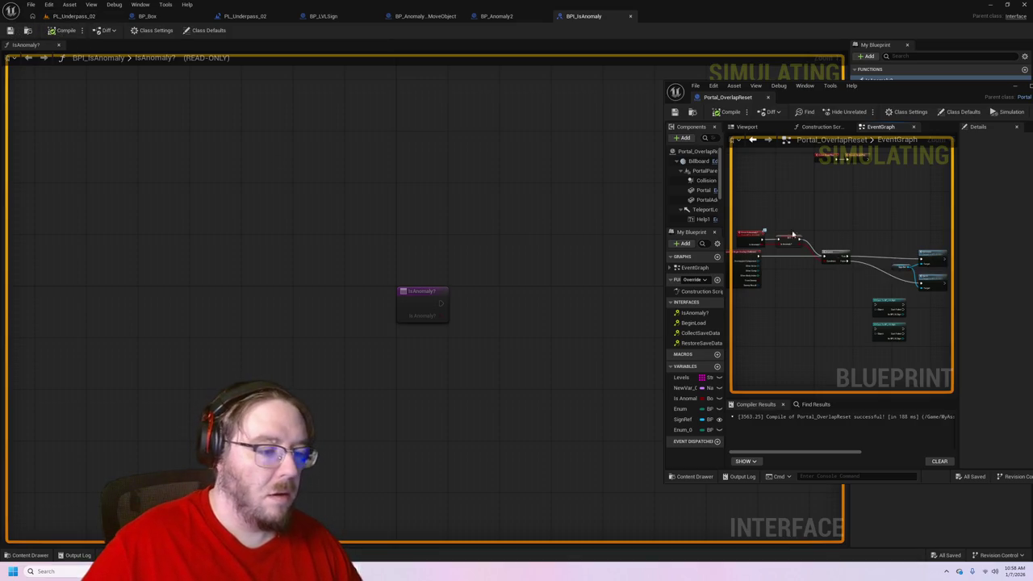
# - Stop the PL_Underpass_02 play session and list the MyAssets Blueprints folder's assets
pyautogui.click(74, 16)
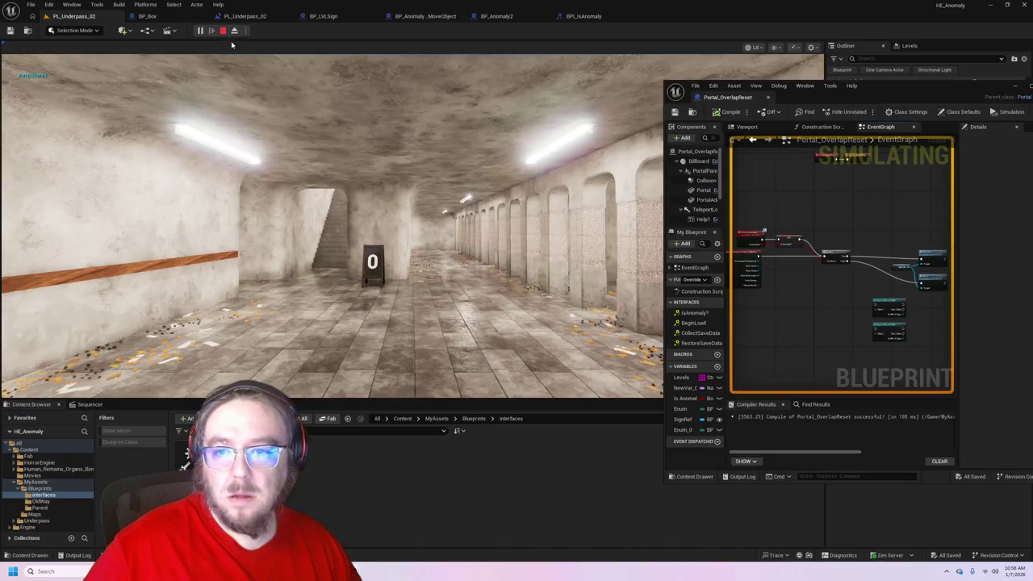
pyautogui.click(234, 121)
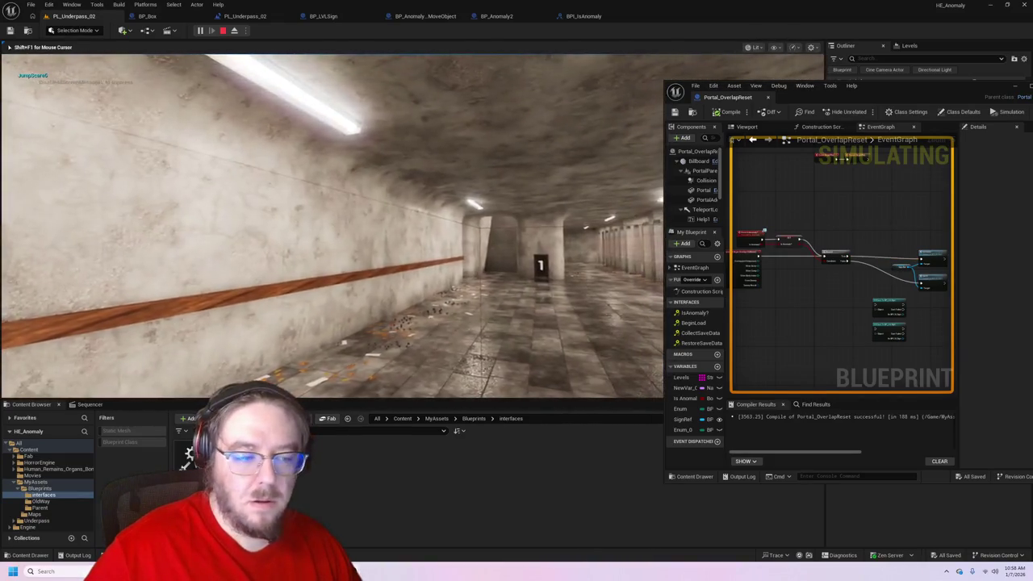
pyautogui.press('Escape')
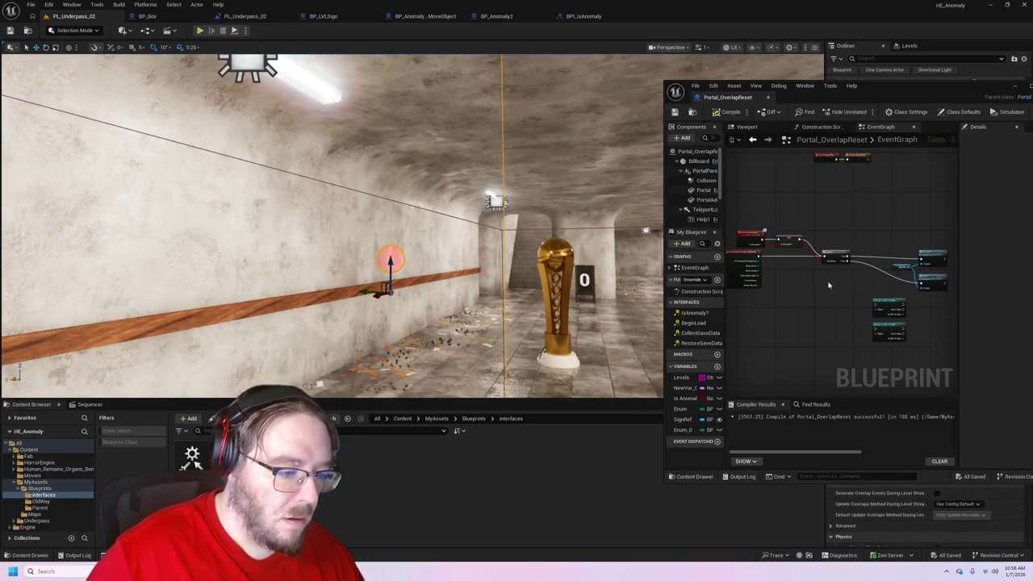
pyautogui.scroll(2, 832, 286)
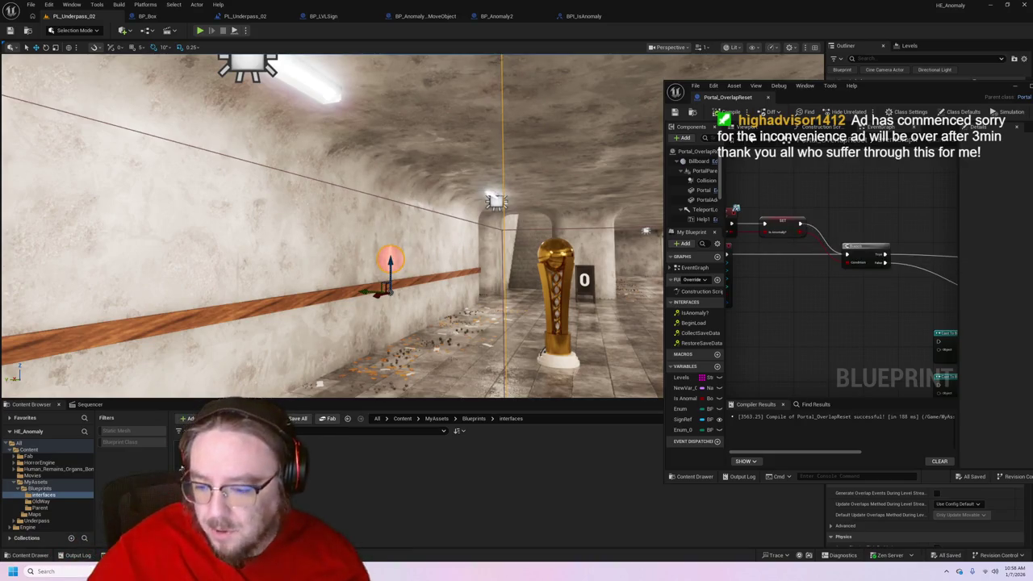
pyautogui.click(40, 488)
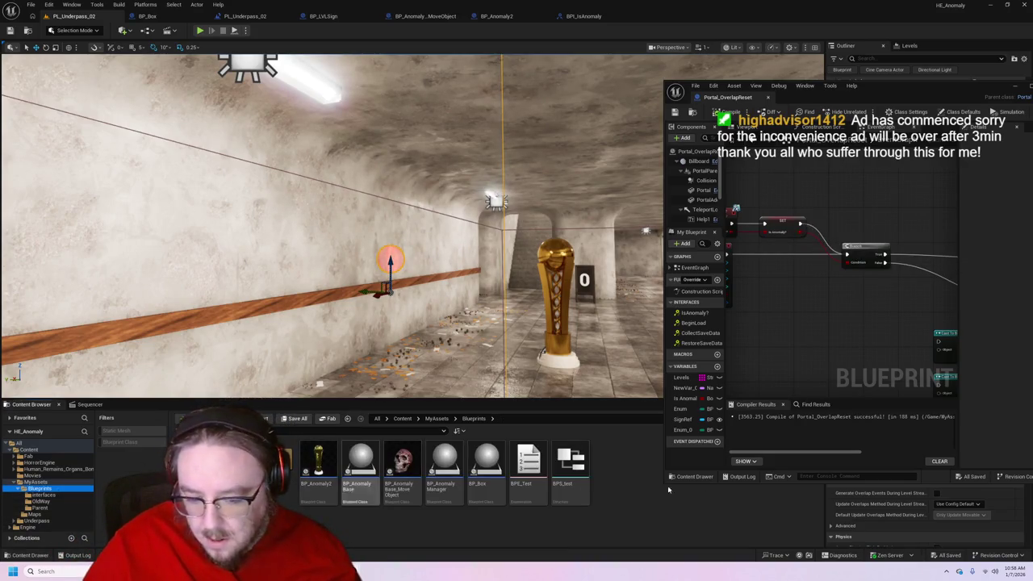
# - In BP_NoAnomaly, add an array GET node from Enum Numbers and move the == node right
pyautogui.rightClick(620, 503)
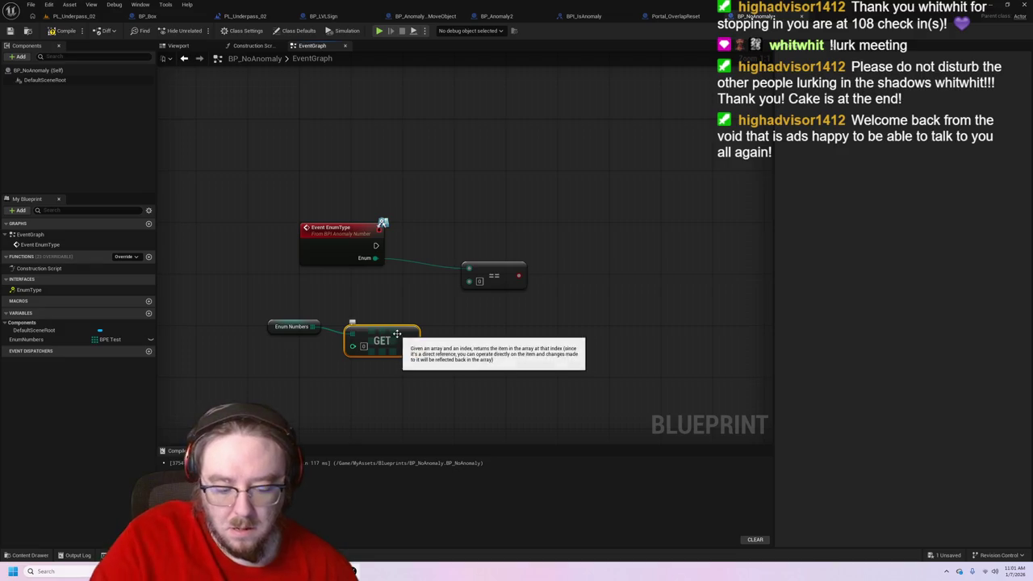
pyautogui.moveTo(312, 326); pyautogui.dragTo(359, 326)
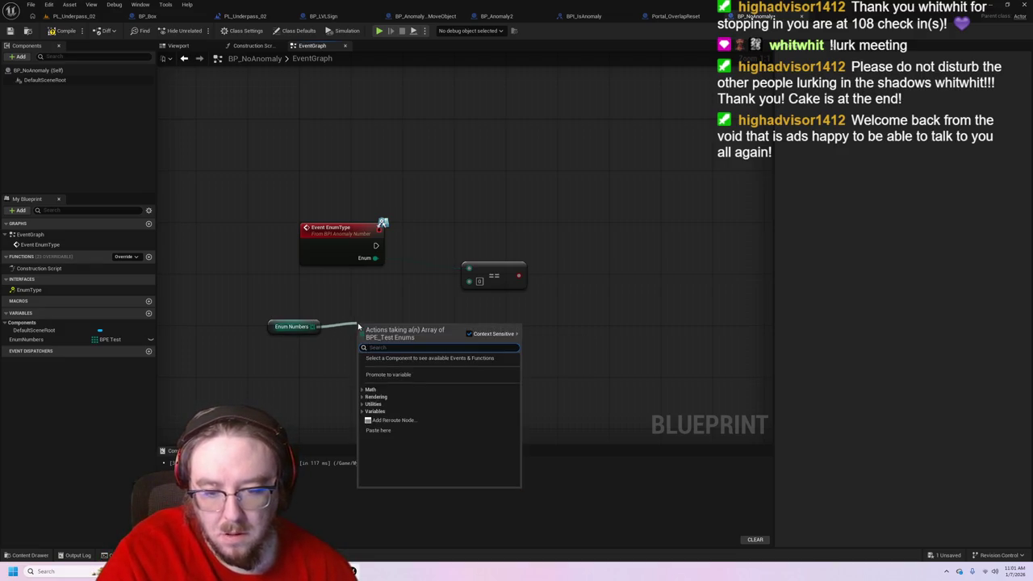
pyautogui.write('get')
pyautogui.press('Return')
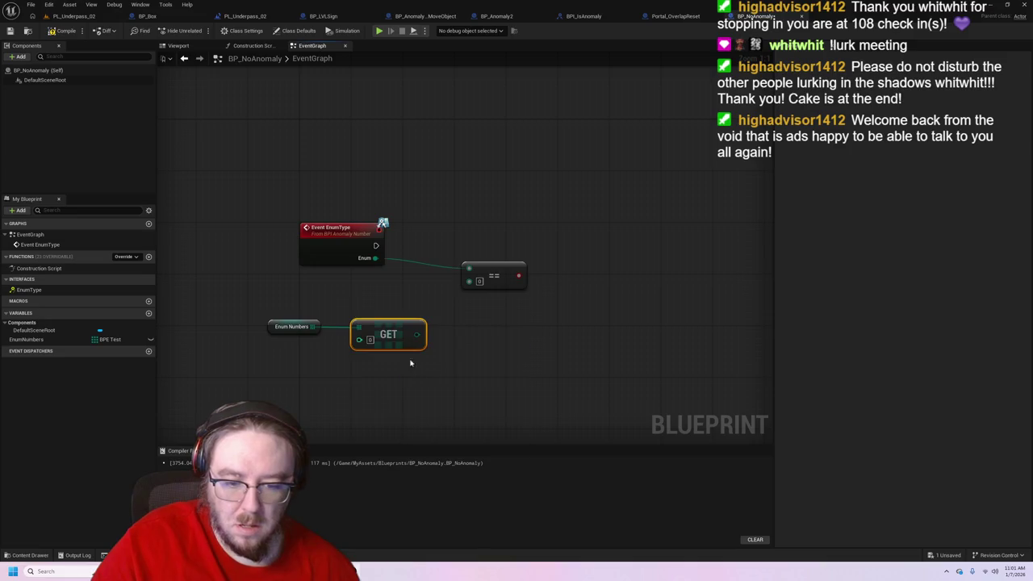
pyautogui.moveTo(418, 333)
pyautogui.mouseDown()
pyautogui.moveTo(470, 278)
pyautogui.moveTo(436, 331)
pyautogui.mouseUp()
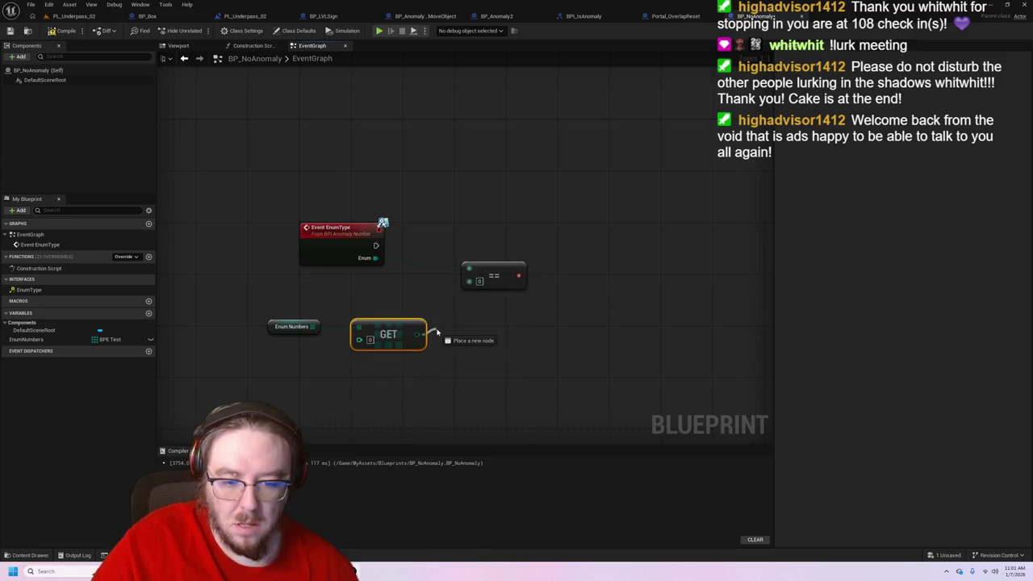
pyautogui.click(245, 16)
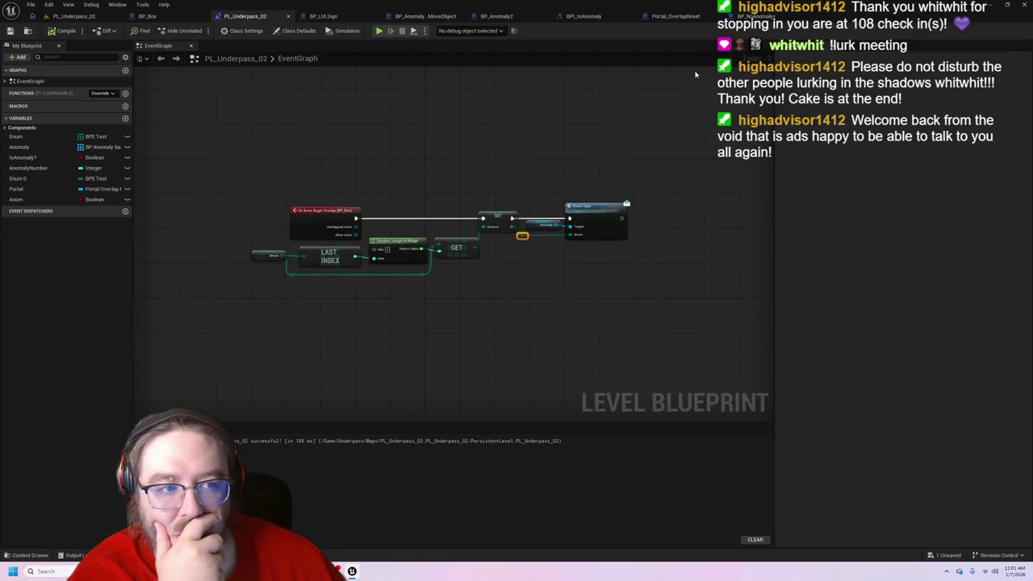
pyautogui.click(755, 16)
pyautogui.moveTo(496, 275); pyautogui.dragTo(539, 268)
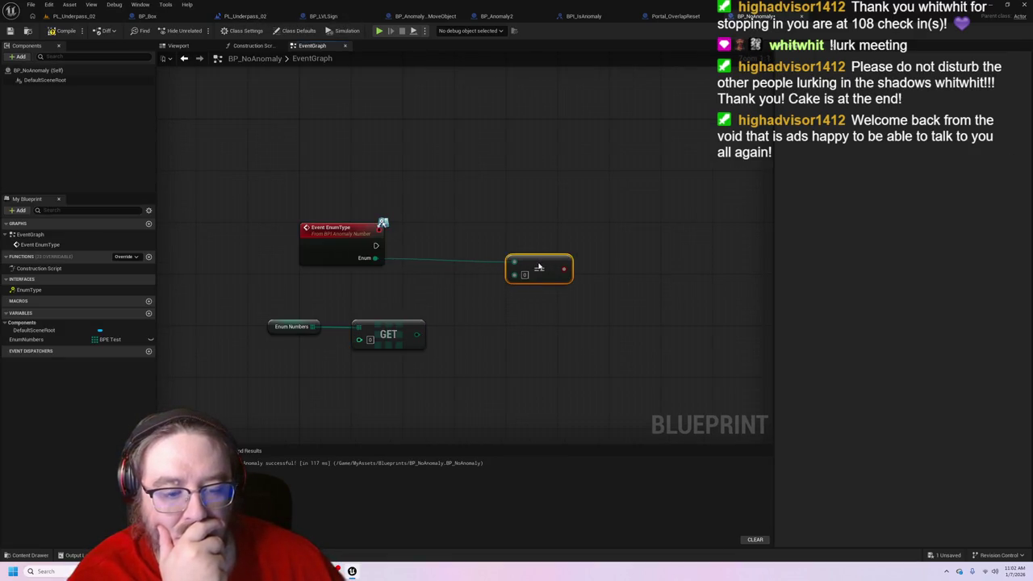
# - Try adding Set Enum Data and Set Array Elem nodes from GET, deleting each
pyautogui.moveTo(419, 337)
pyautogui.mouseDown()
pyautogui.moveTo(473, 343)
pyautogui.moveTo(427, 315)
pyautogui.mouseUp()
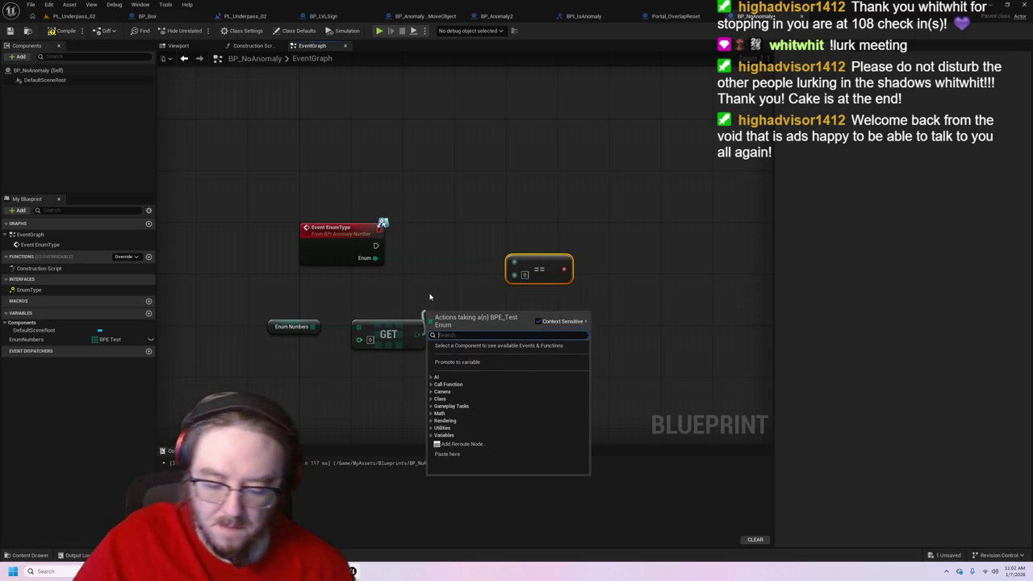
pyautogui.write('set')
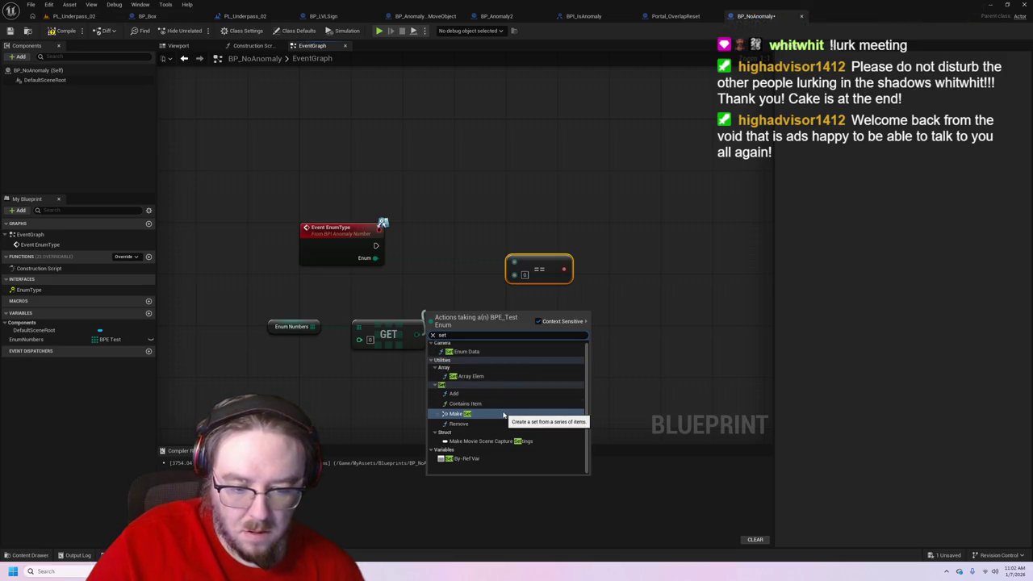
pyautogui.click(506, 351)
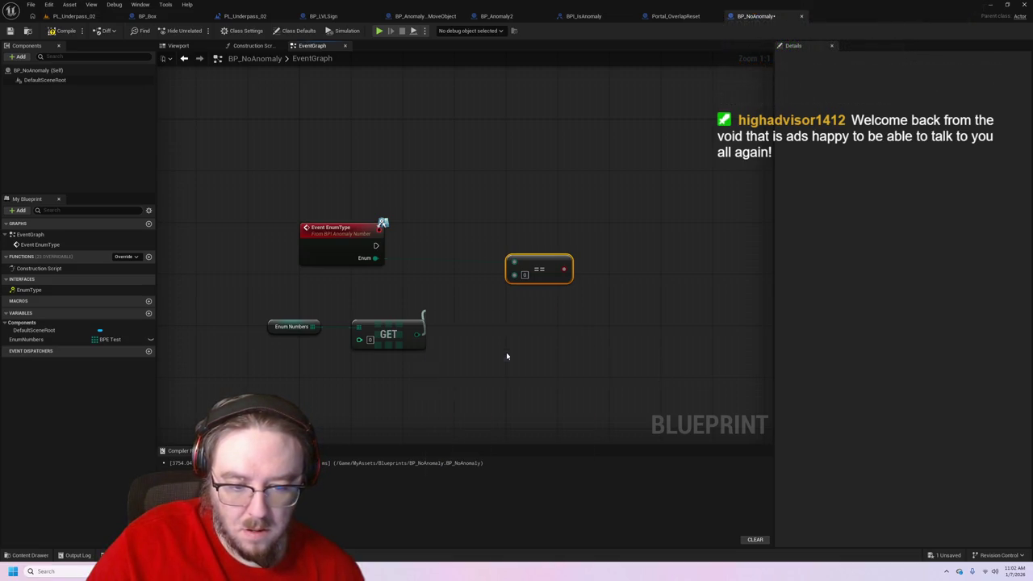
pyautogui.press('Delete')
pyautogui.moveTo(417, 334)
pyautogui.mouseDown()
pyautogui.moveTo(428, 346)
pyautogui.moveTo(444, 327)
pyautogui.mouseUp()
pyautogui.write('set array')
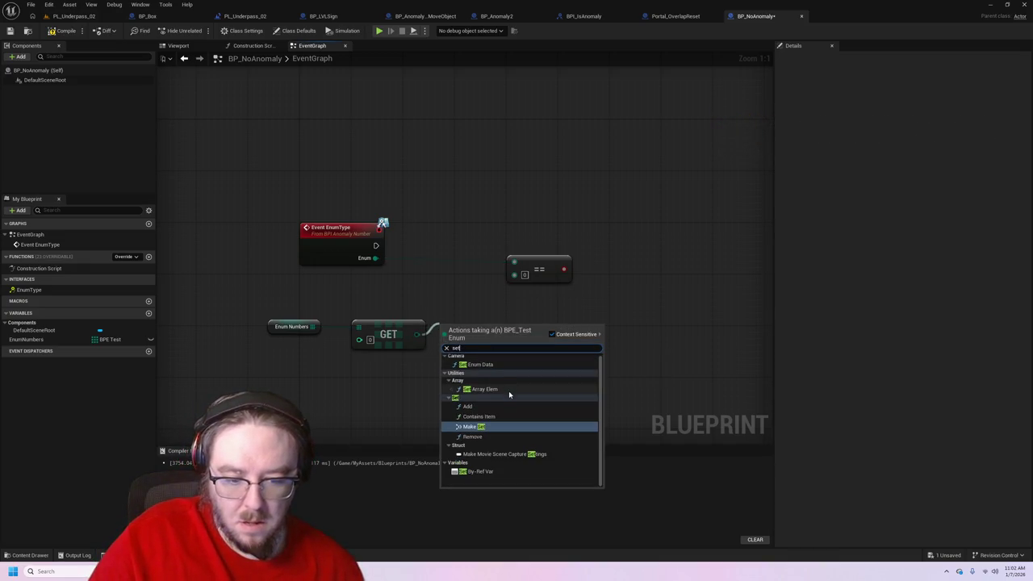
pyautogui.click(509, 394)
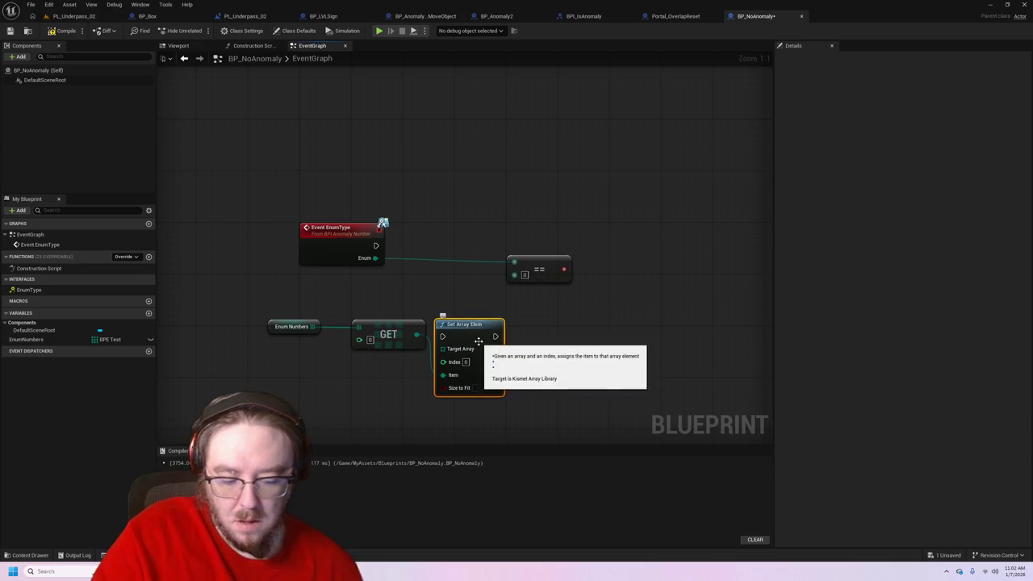
pyautogui.press('Delete')
# - Add and delete a Make Set node, check the level blueprint, and nudge == right
pyautogui.moveTo(417, 335); pyautogui.dragTo(449, 309)
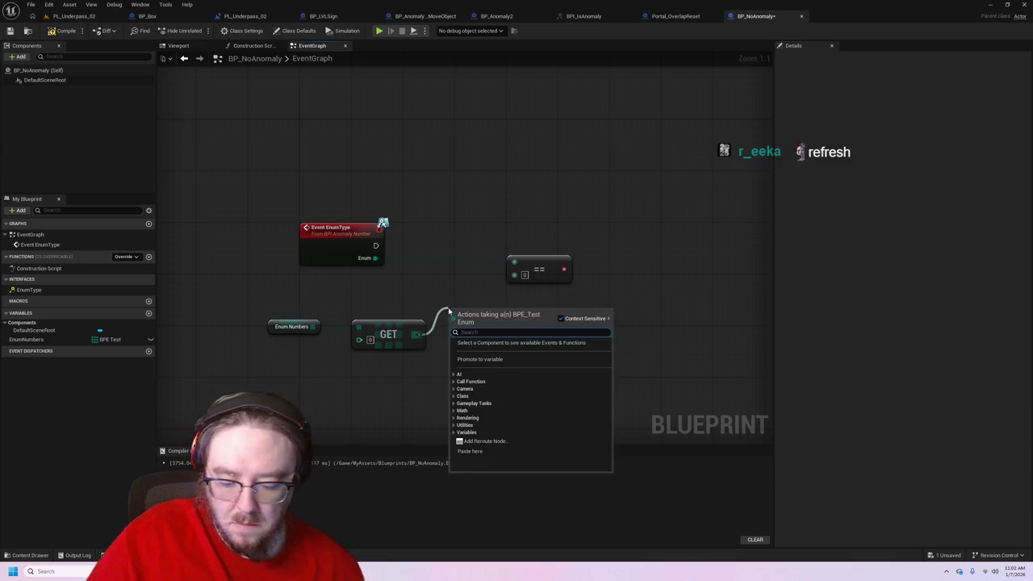
pyautogui.write('set')
pyautogui.click(522, 413)
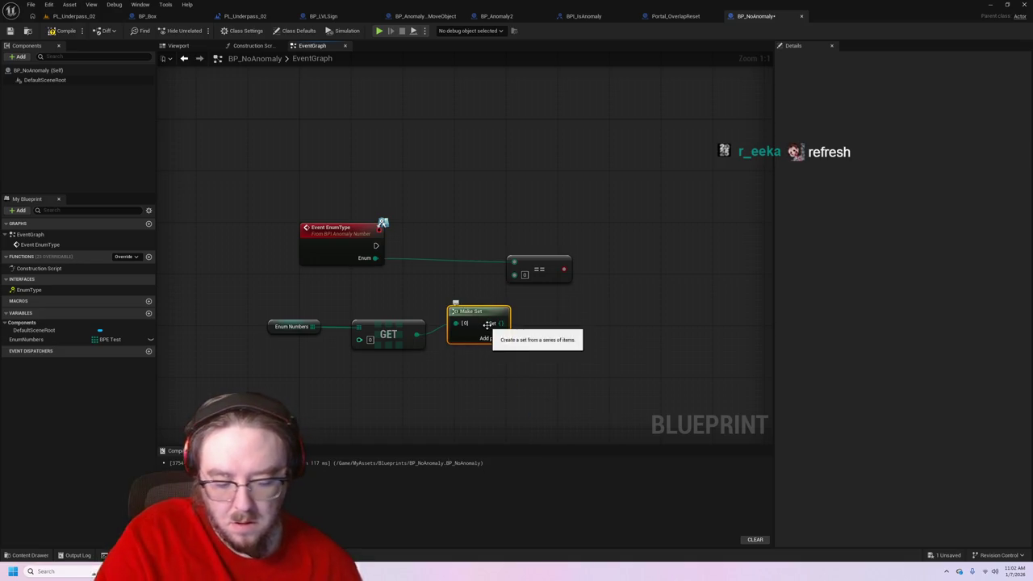
pyautogui.press('Delete')
pyautogui.click(245, 16)
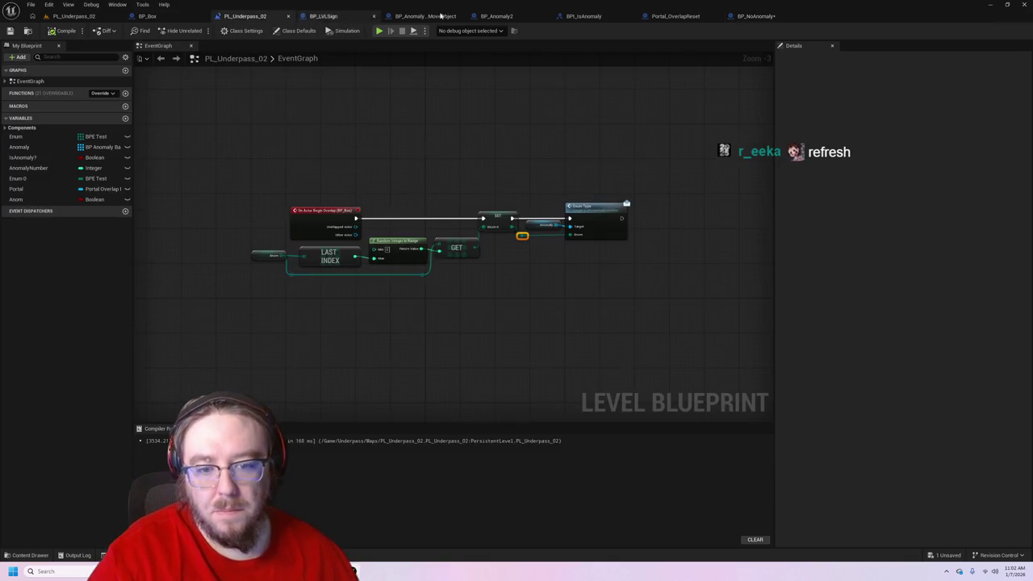
pyautogui.click(751, 16)
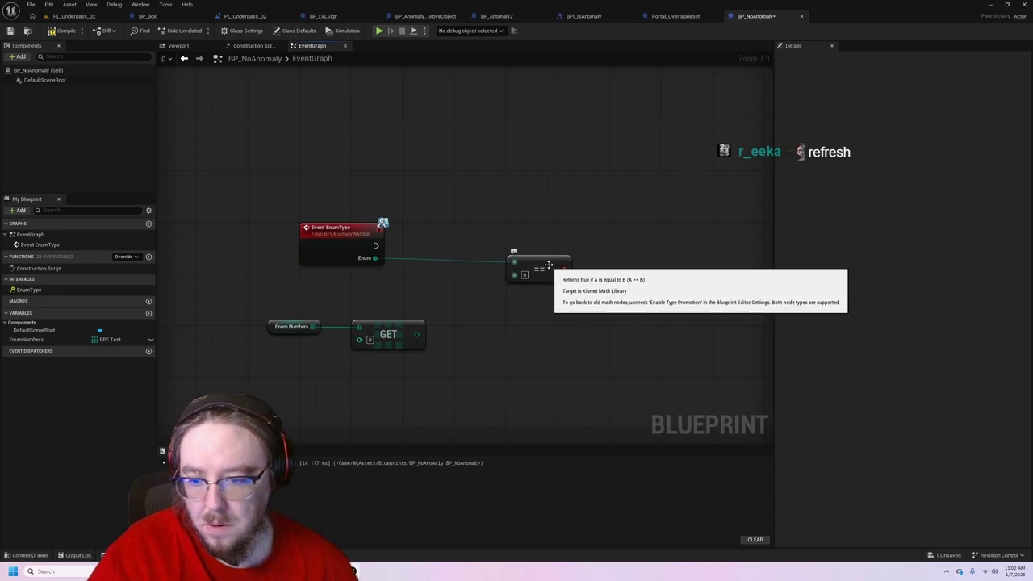
pyautogui.moveTo(547, 269); pyautogui.dragTo(567, 269)
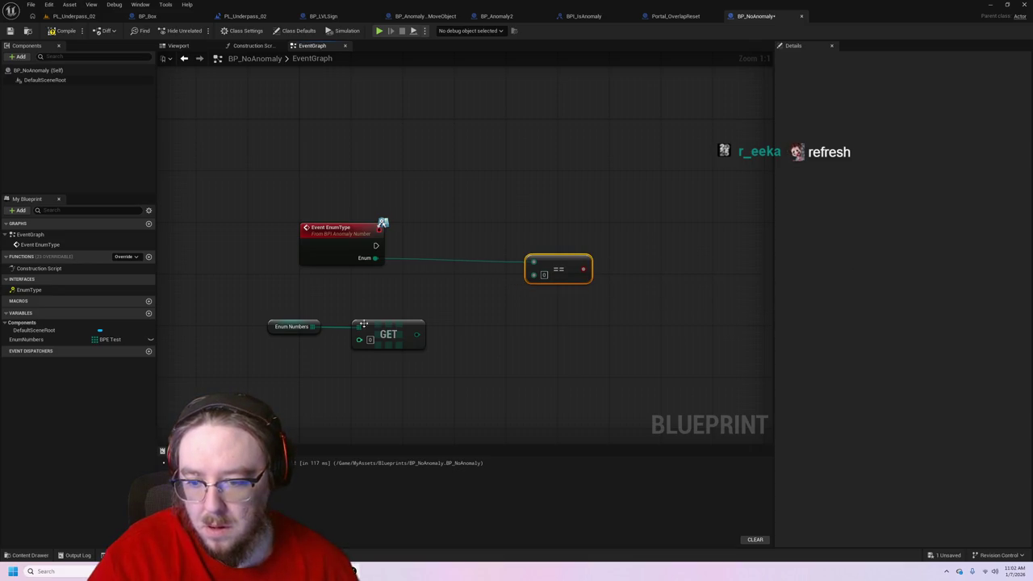
# - Add a single-value BPE Test variable named 'enum'
pyautogui.click(149, 314)
pyautogui.write('enum')
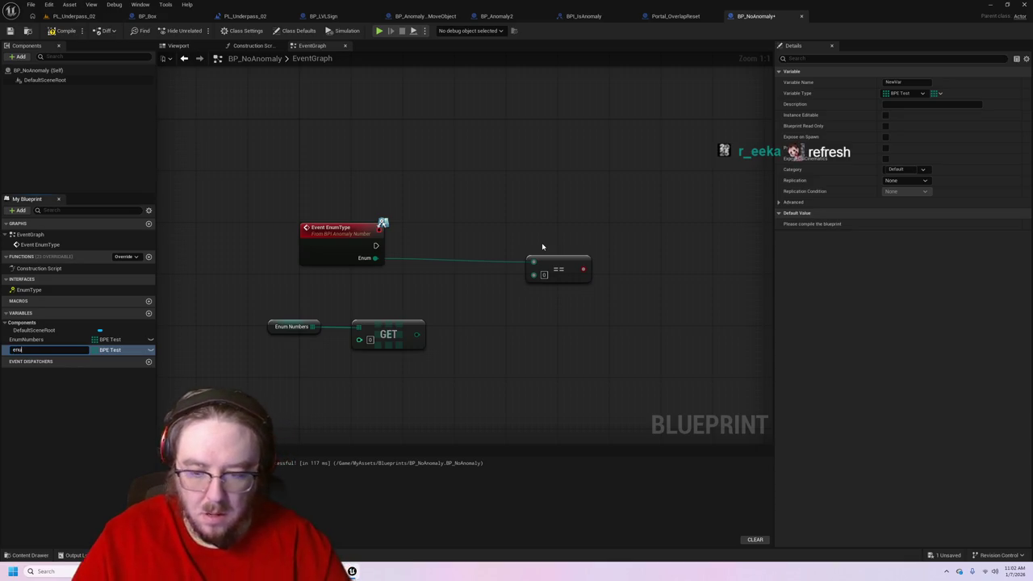
pyautogui.press('Return')
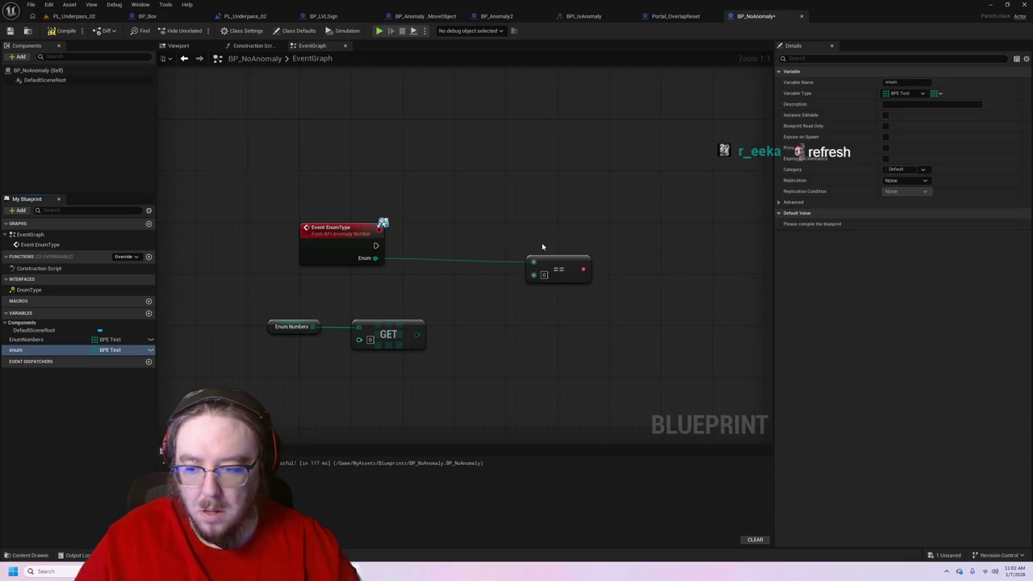
pyautogui.click(125, 350)
pyautogui.click(130, 351)
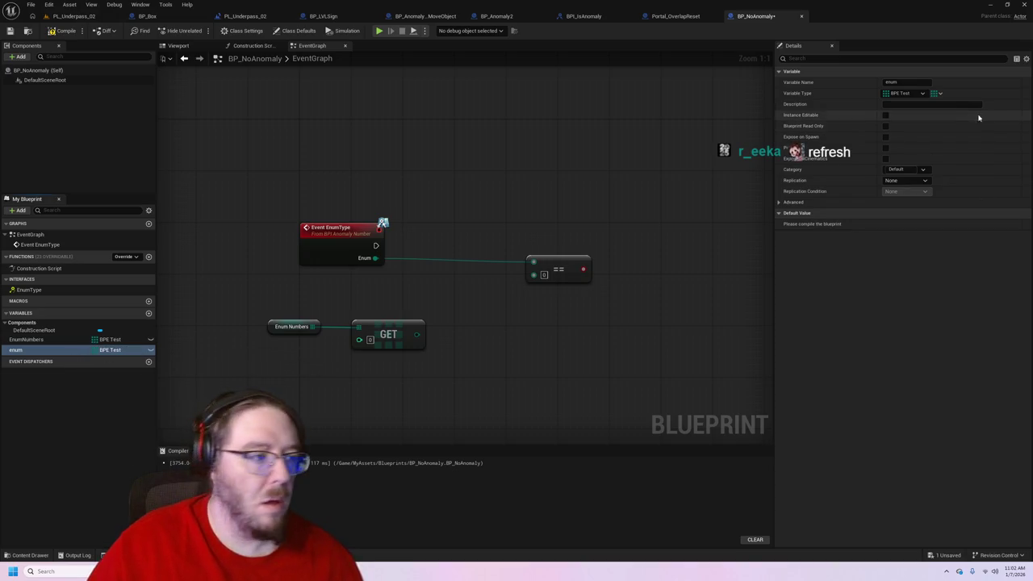
pyautogui.click(937, 94)
pyautogui.click(939, 114)
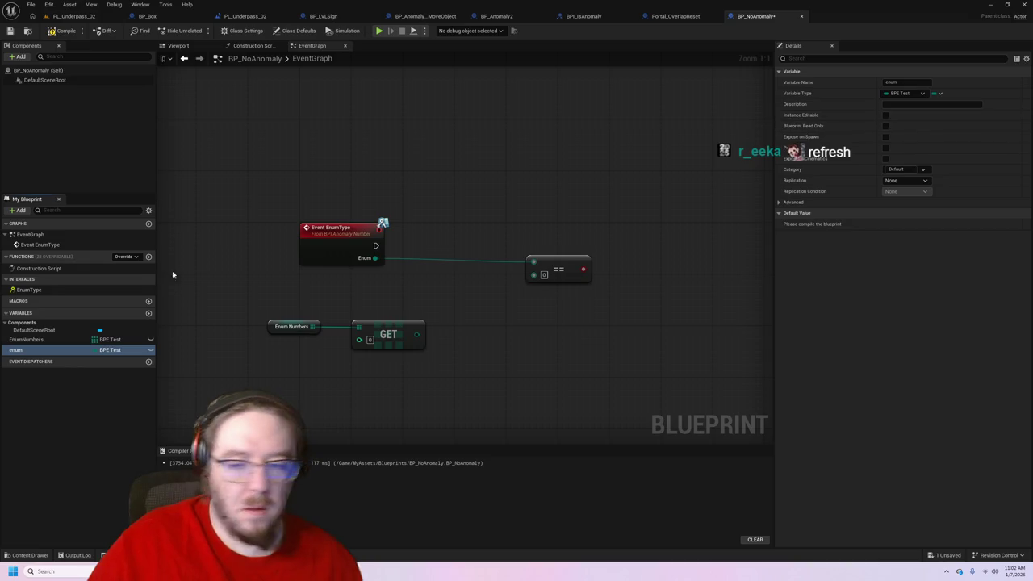
# - Place a SET enum node, driven by Event EnumType, and wire its output to the == node
pyautogui.moveTo(81, 350); pyautogui.dragTo(195, 344)
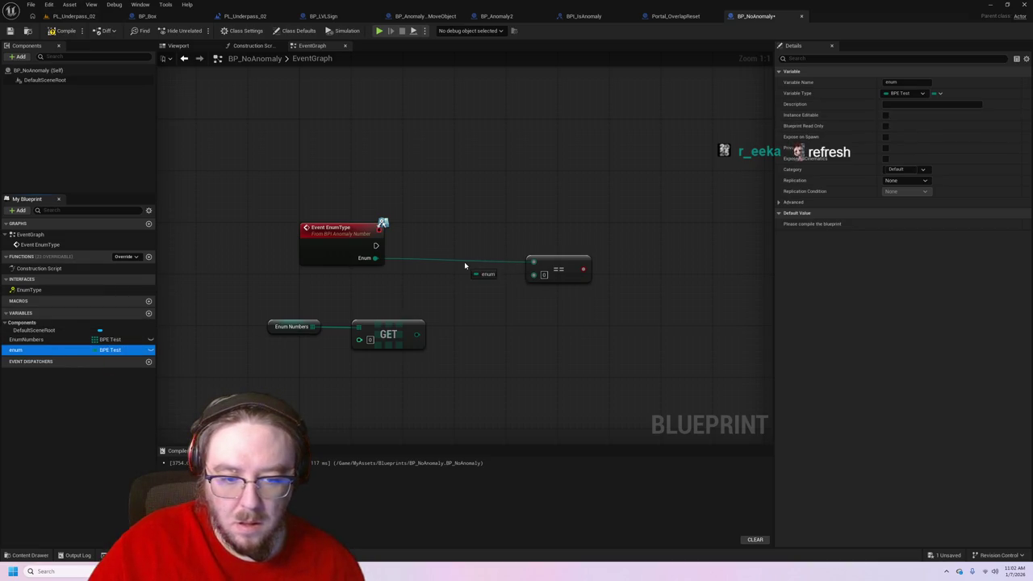
pyautogui.moveTo(465, 265); pyautogui.dragTo(466, 267)
pyautogui.click(483, 282)
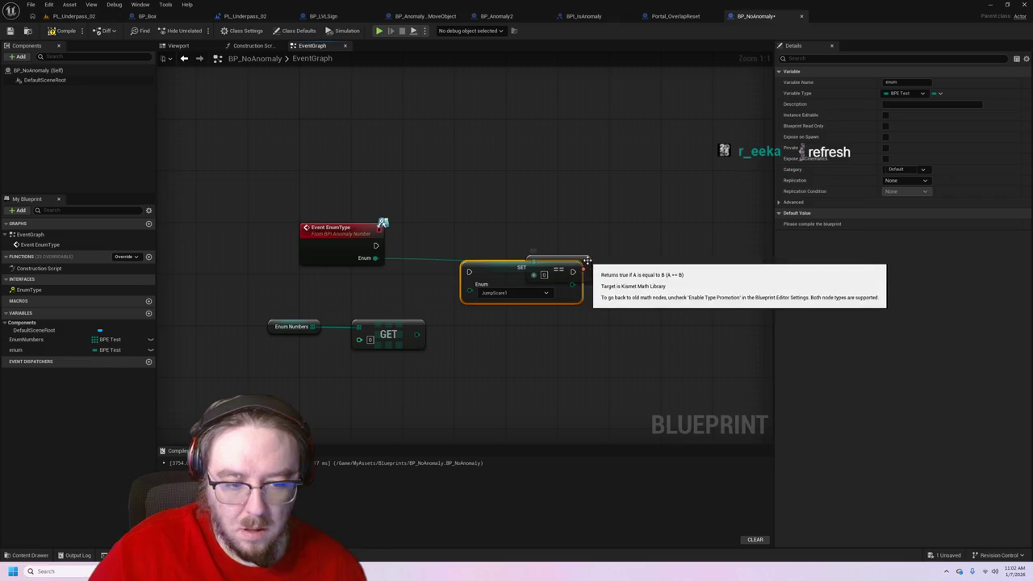
pyautogui.moveTo(579, 256); pyautogui.dragTo(635, 266)
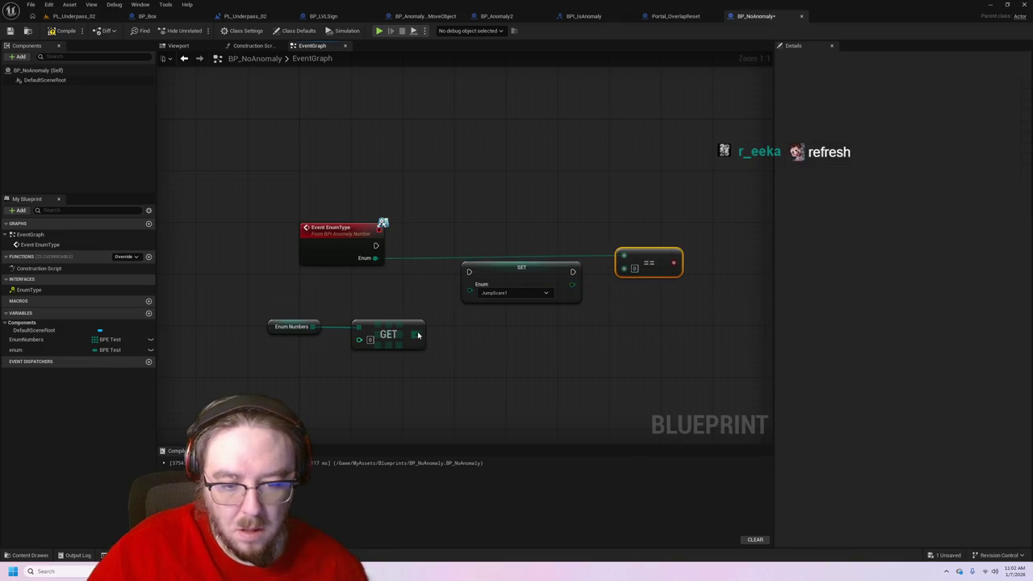
pyautogui.moveTo(418, 335); pyautogui.dragTo(470, 291)
pyautogui.moveTo(376, 245)
pyautogui.mouseDown()
pyautogui.moveTo(460, 276)
pyautogui.moveTo(606, 259)
pyautogui.moveTo(589, 293)
pyautogui.moveTo(565, 279)
pyautogui.moveTo(619, 282)
pyautogui.moveTo(627, 270)
pyautogui.mouseUp()
pyautogui.click(533, 285)
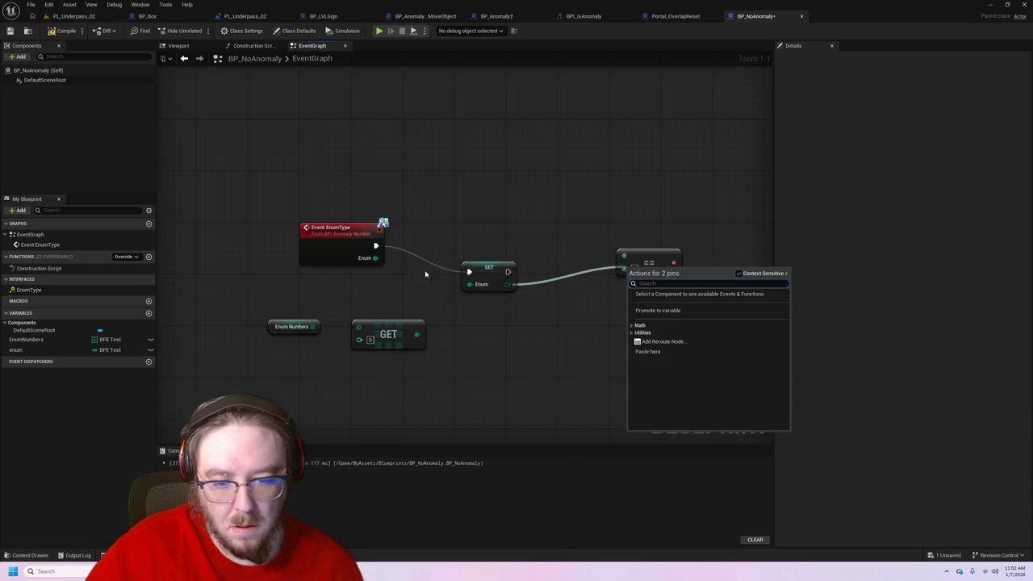
pyautogui.moveTo(507, 284); pyautogui.dragTo(627, 275)
pyautogui.hotkey('ctrl', 'z')
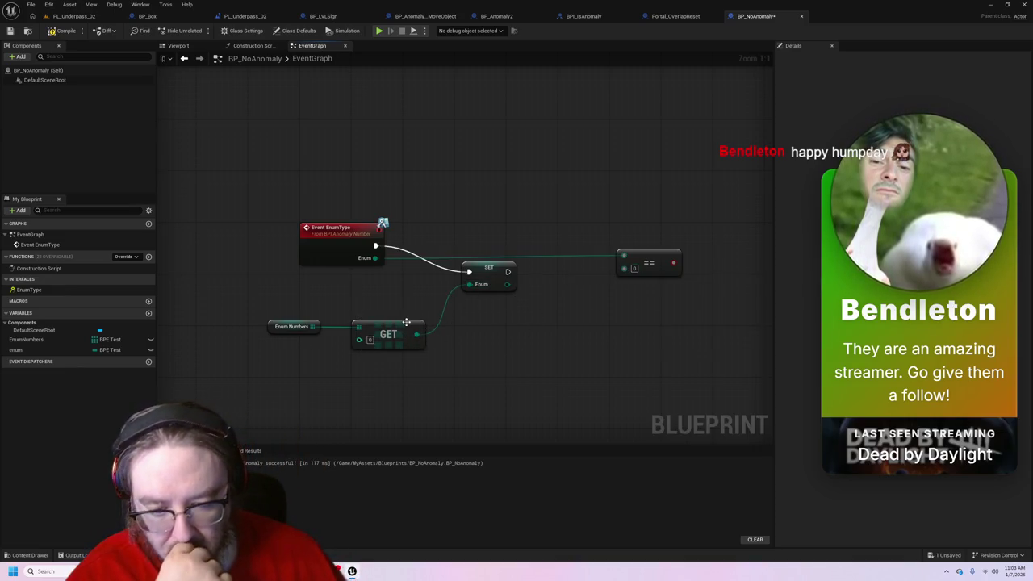
# - Check Enum Numbers' 4 default entries and drag it toward the SET node's Enum input
pyautogui.moveTo(372, 326); pyautogui.dragTo(397, 327)
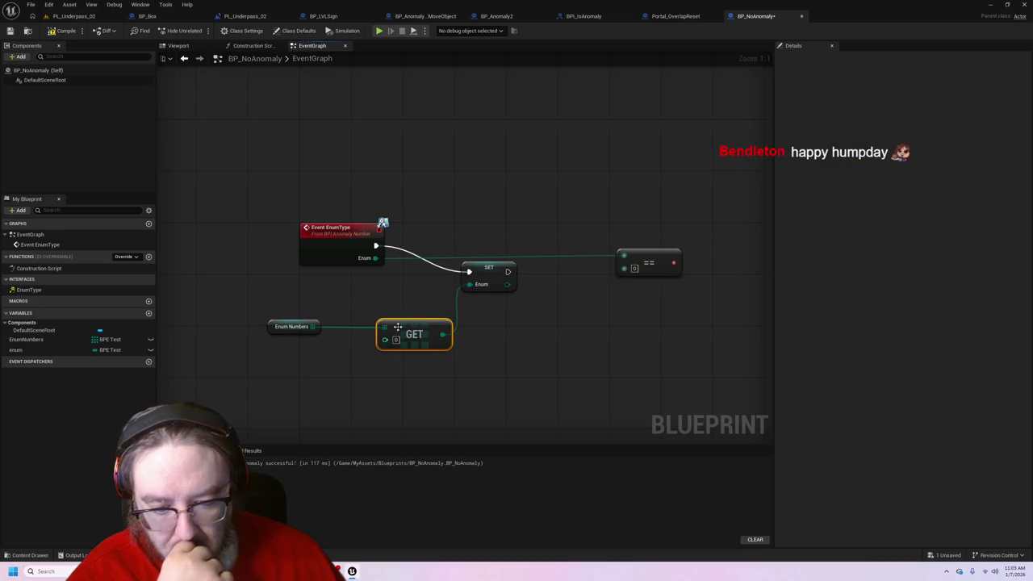
pyautogui.click(295, 327)
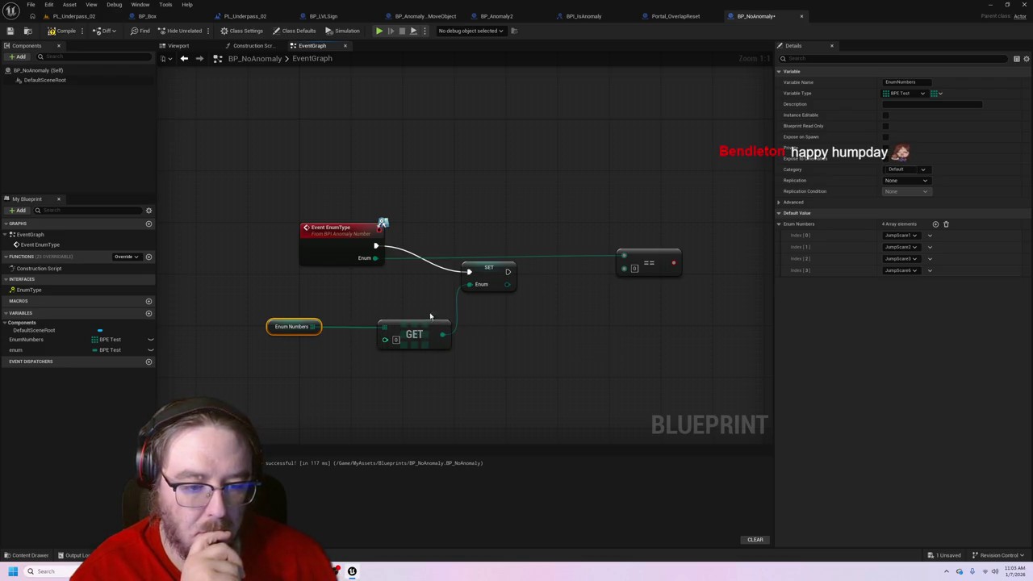
pyautogui.moveTo(316, 327); pyautogui.dragTo(474, 291)
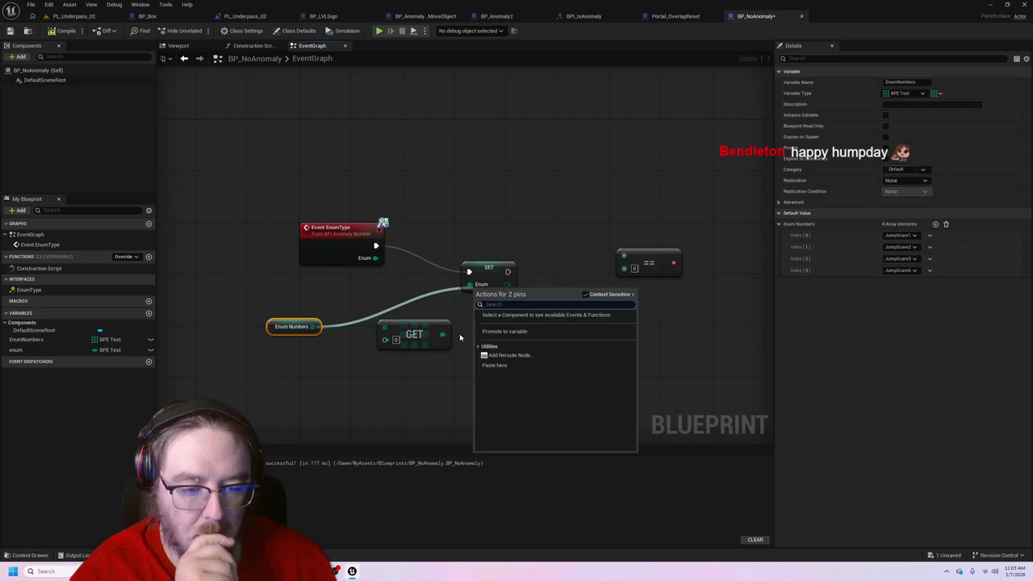
pyautogui.click(458, 339)
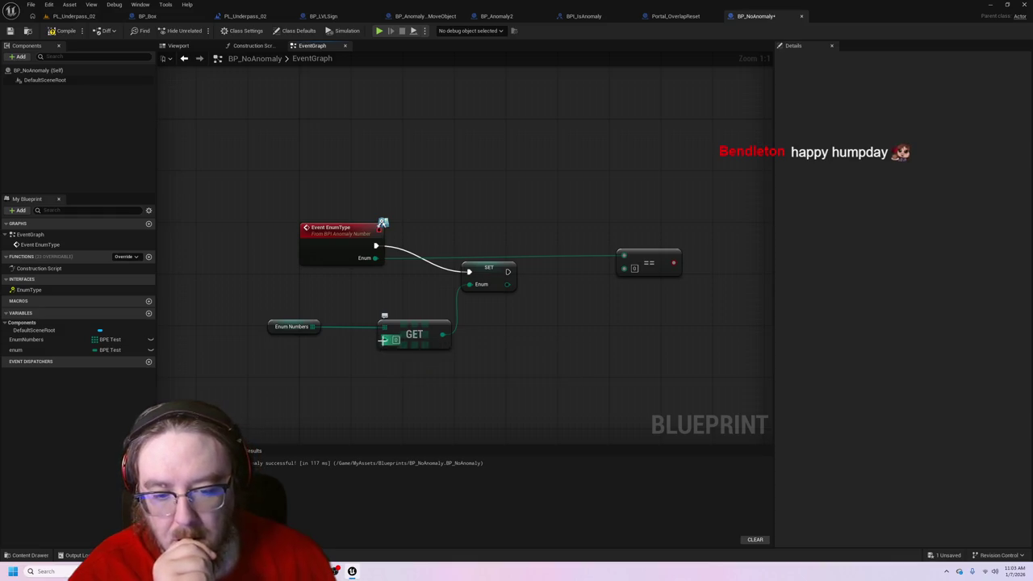
# - Add a Min Of Byte Array node from GET's index, then delete it
pyautogui.moveTo(384, 339); pyautogui.dragTo(316, 336)
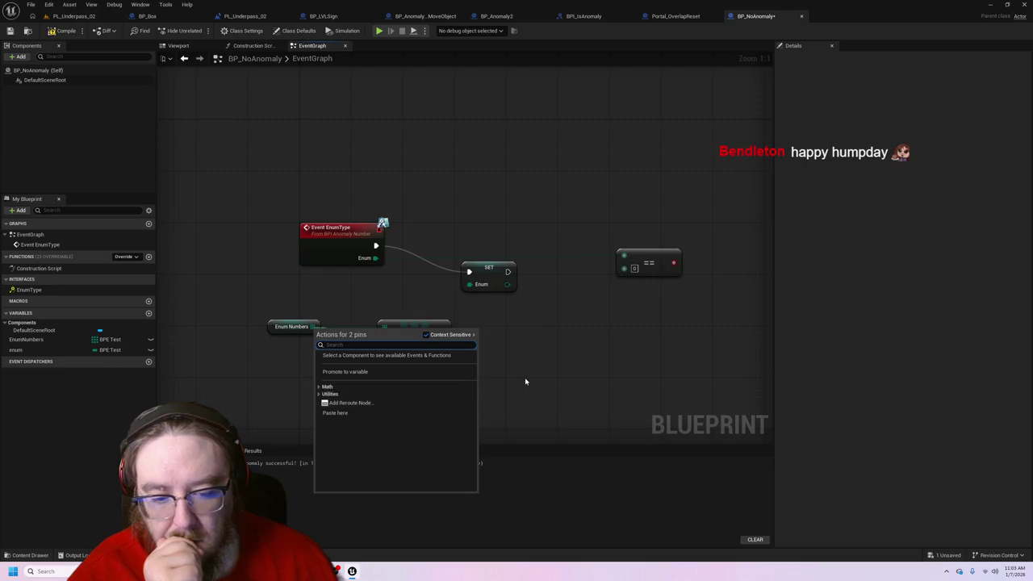
pyautogui.click(319, 388)
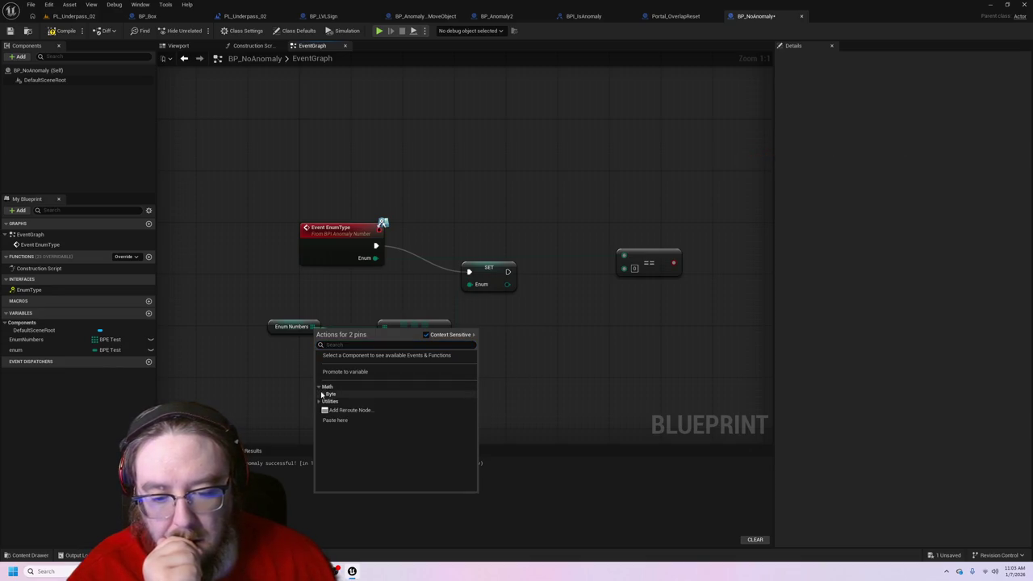
pyautogui.click(318, 420)
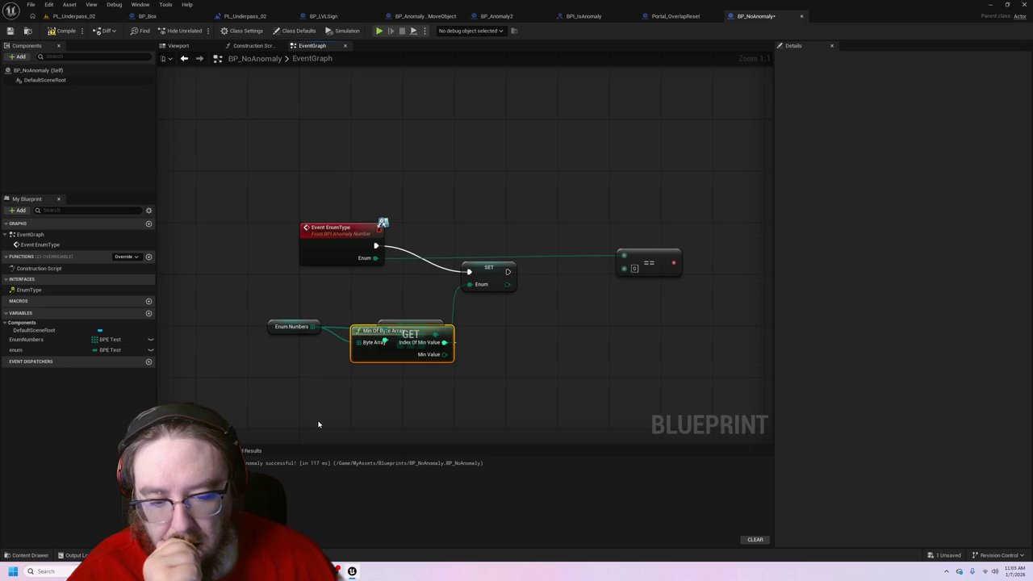
pyautogui.moveTo(450, 330); pyautogui.dragTo(353, 375)
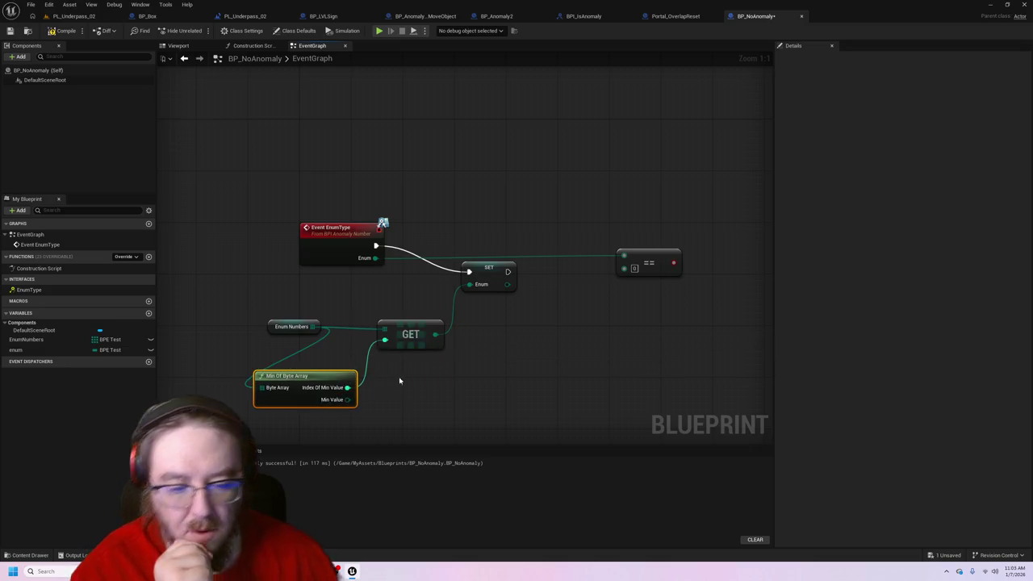
pyautogui.press('Delete')
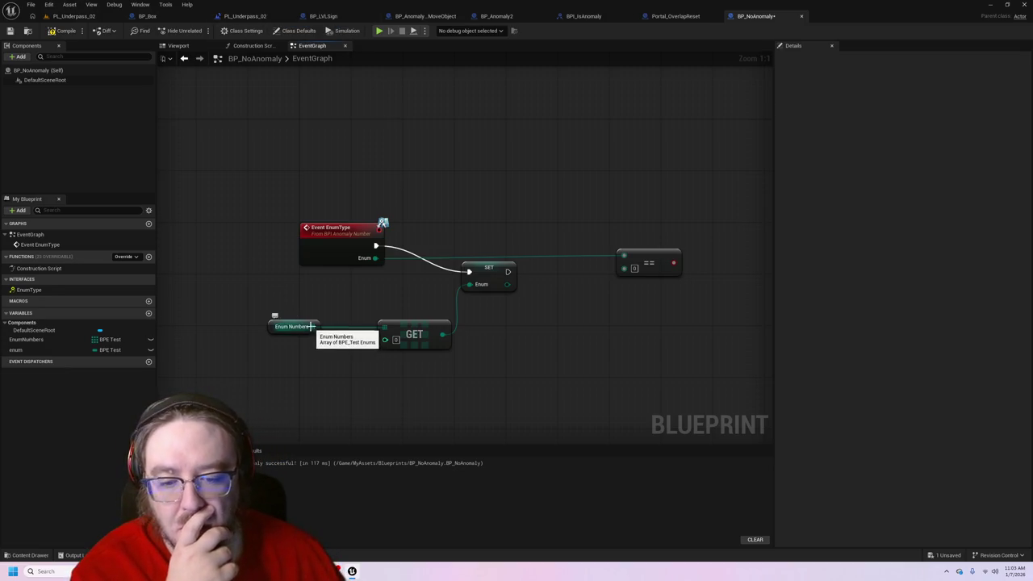
# - Add a Select node wired from the Enum Numbers array via a 'sel' search
pyautogui.moveTo(313, 327); pyautogui.dragTo(332, 329)
pyautogui.write('inde')
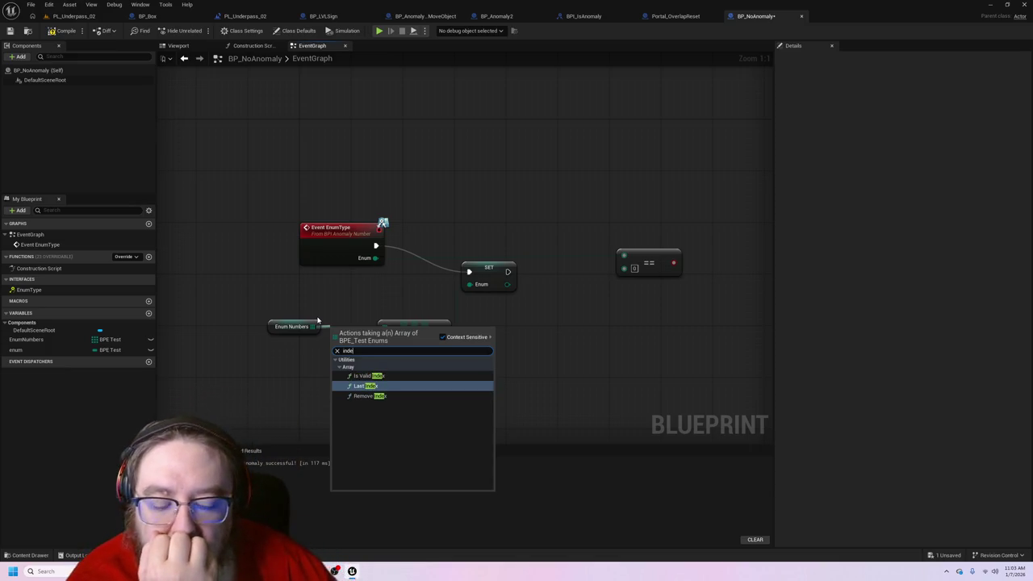
pyautogui.press('BackSpace')
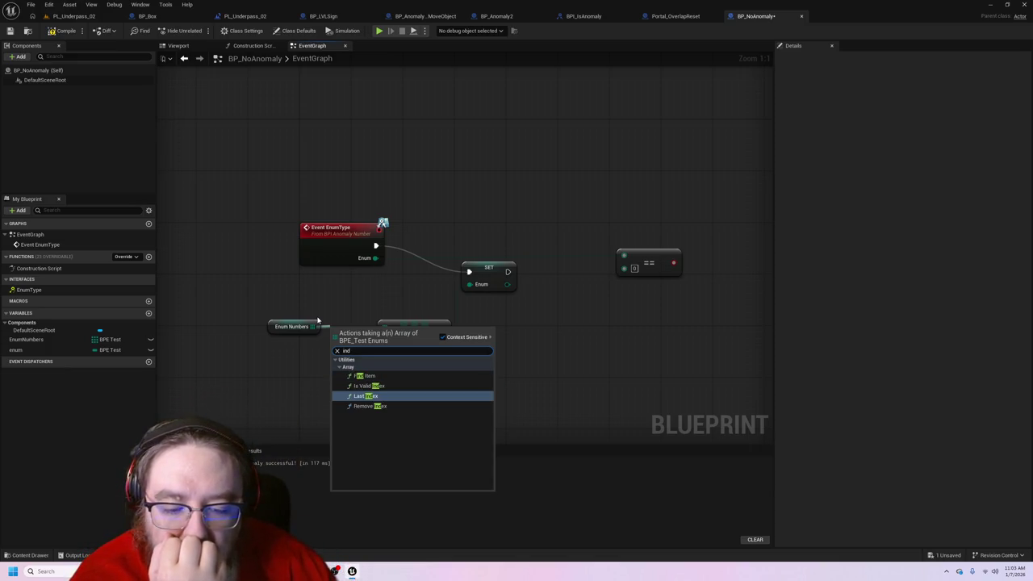
pyautogui.press('BackSpace')
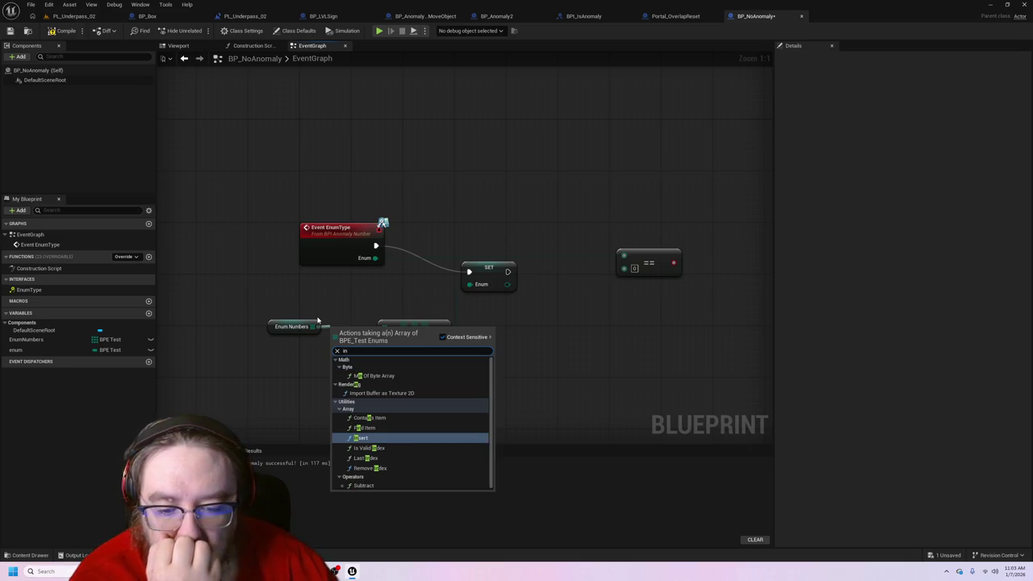
pyautogui.press('BackSpace')
pyautogui.press('BackSpace')
pyautogui.write('sel')
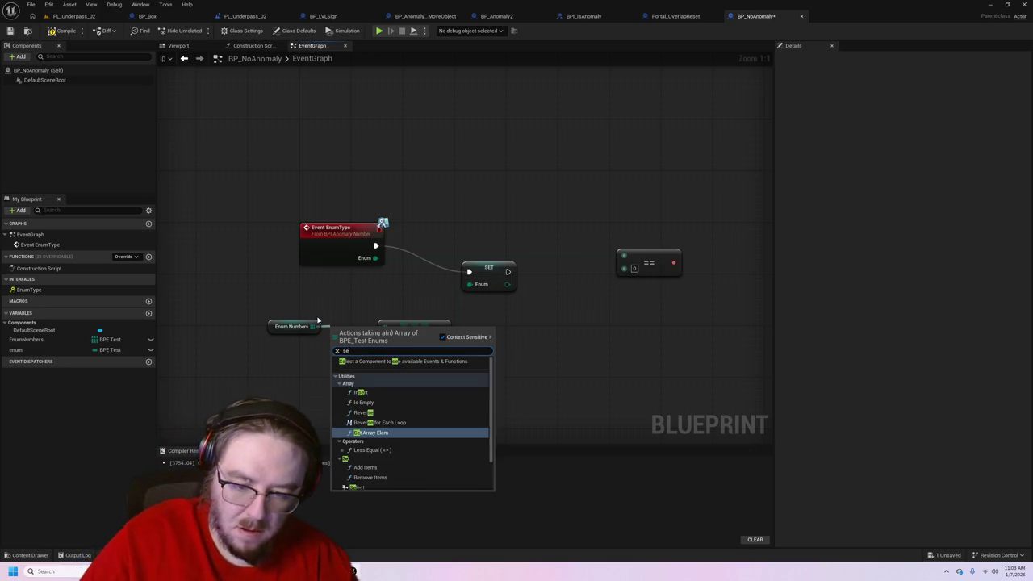
pyautogui.press('Return')
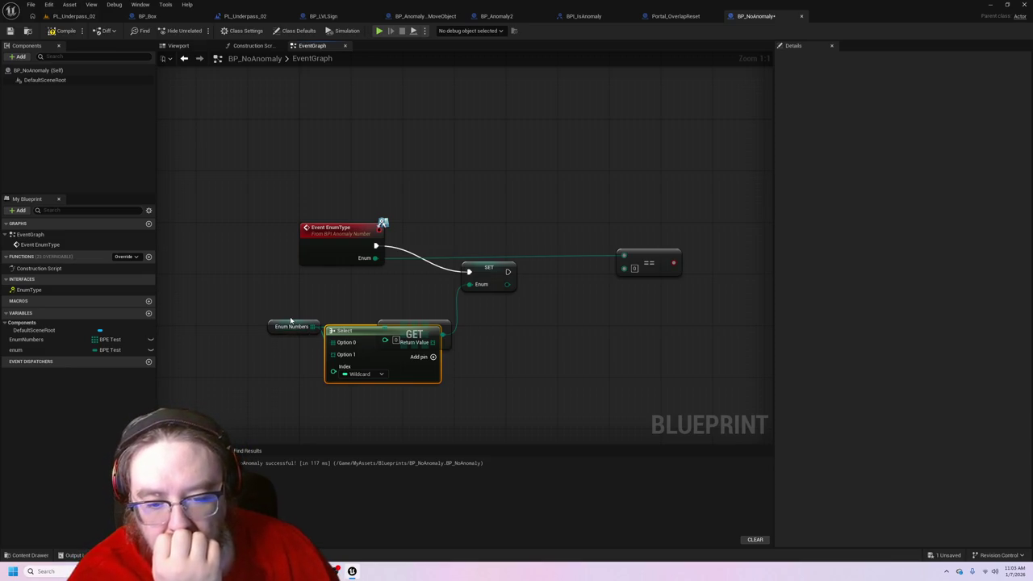
# - Arrange Enum Numbers and Select off the GET node and give Select a third option
pyautogui.moveTo(291, 323); pyautogui.dragTo(223, 320)
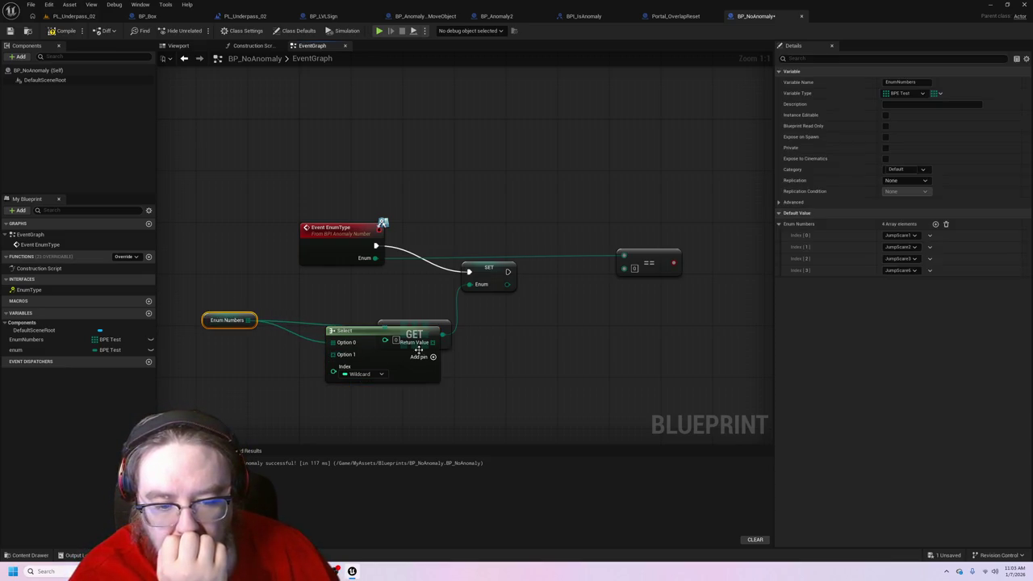
pyautogui.moveTo(407, 342)
pyautogui.mouseDown()
pyautogui.moveTo(328, 348)
pyautogui.moveTo(386, 332)
pyautogui.mouseUp()
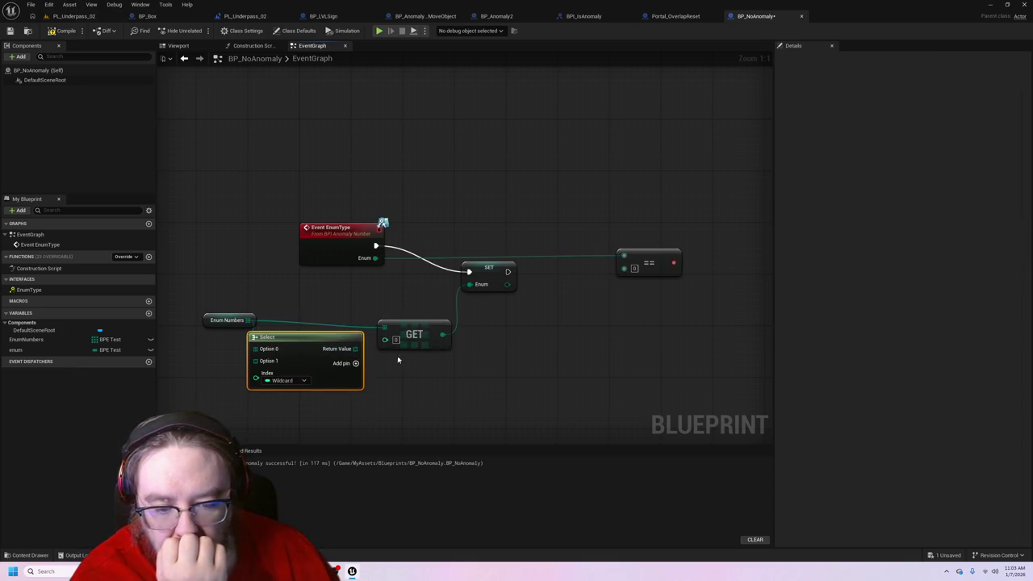
pyautogui.click(356, 364)
pyautogui.click(276, 391)
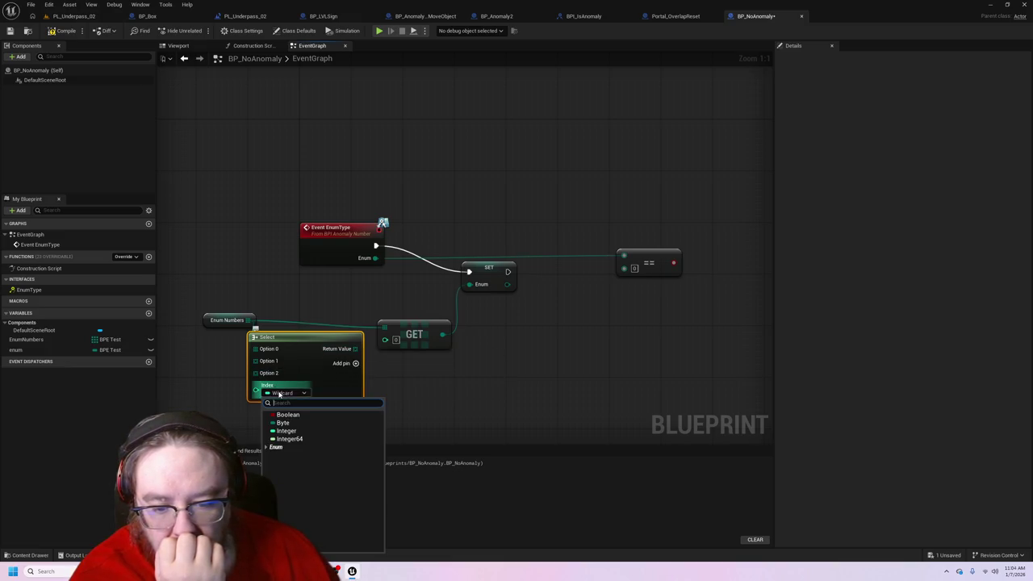
pyautogui.click(277, 380)
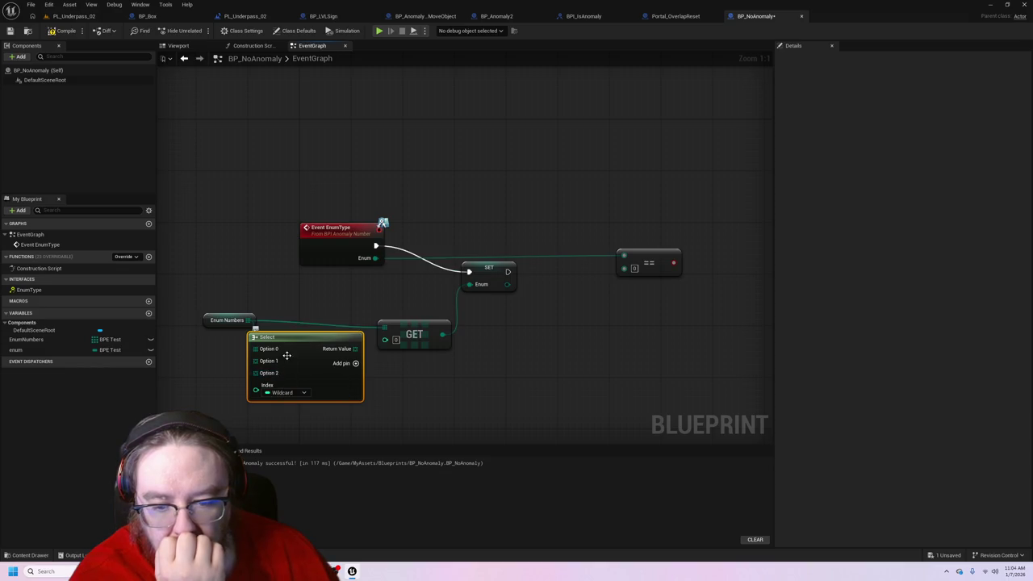
pyautogui.moveTo(230, 321)
pyautogui.mouseDown()
pyautogui.moveTo(194, 316)
pyautogui.moveTo(415, 408)
pyautogui.mouseUp()
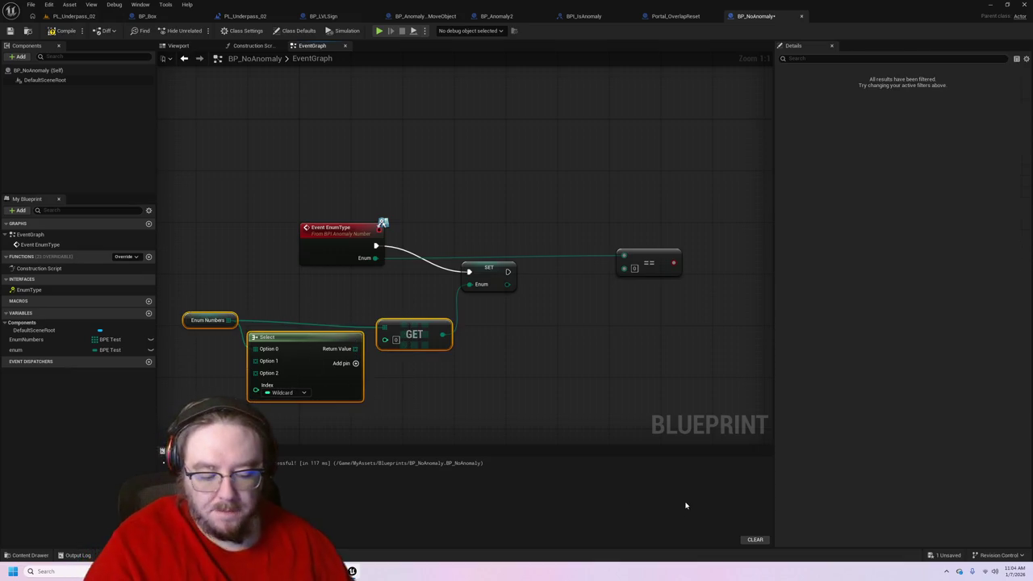
# - Delete the Enum Numbers, Select and GET nodes and straighten the SET node holding JumpScare1
pyautogui.press('Delete')
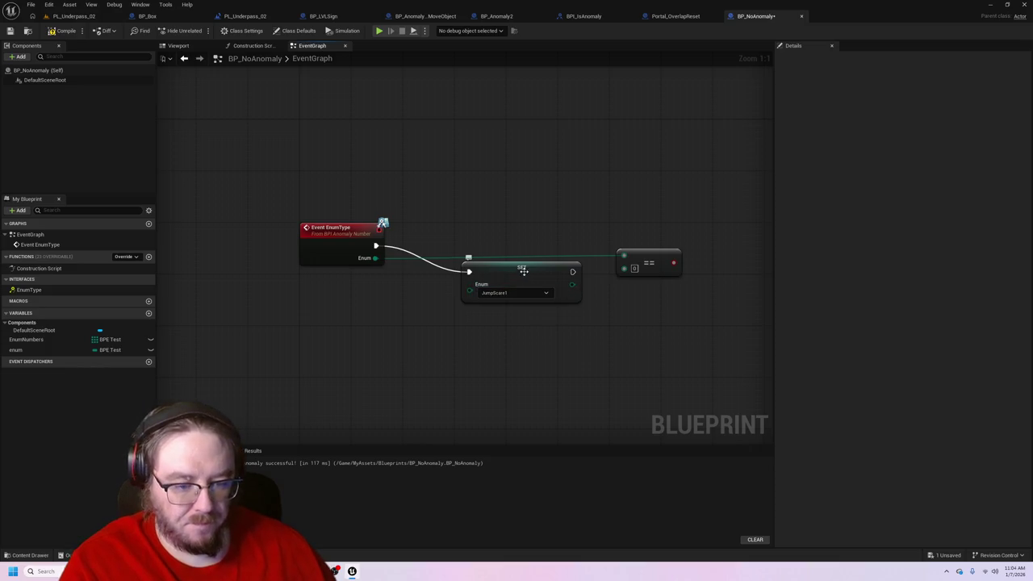
pyautogui.moveTo(524, 270)
pyautogui.mouseDown()
pyautogui.moveTo(528, 228)
pyautogui.moveTo(512, 237)
pyautogui.mouseUp()
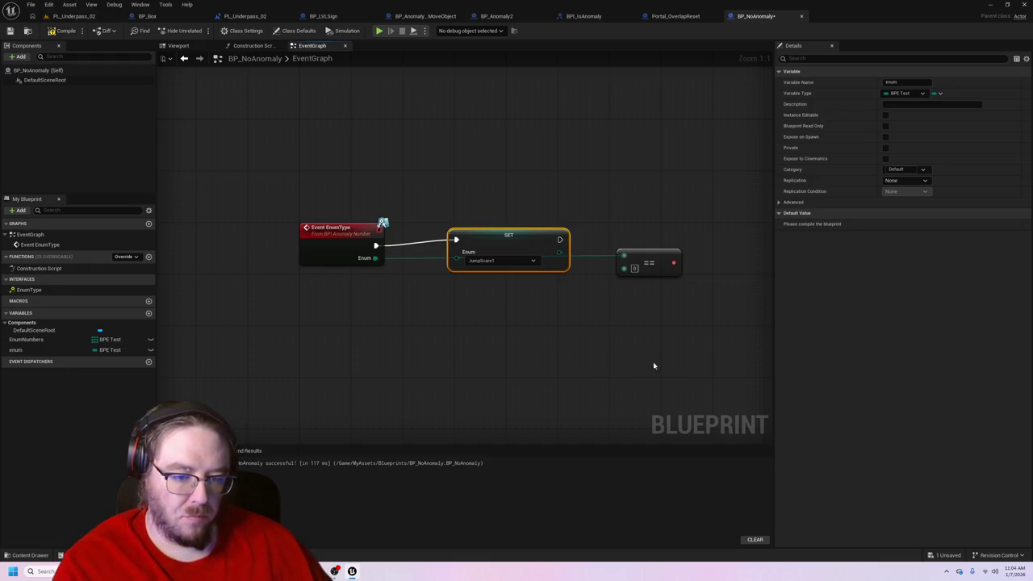
pyautogui.click(53, 340)
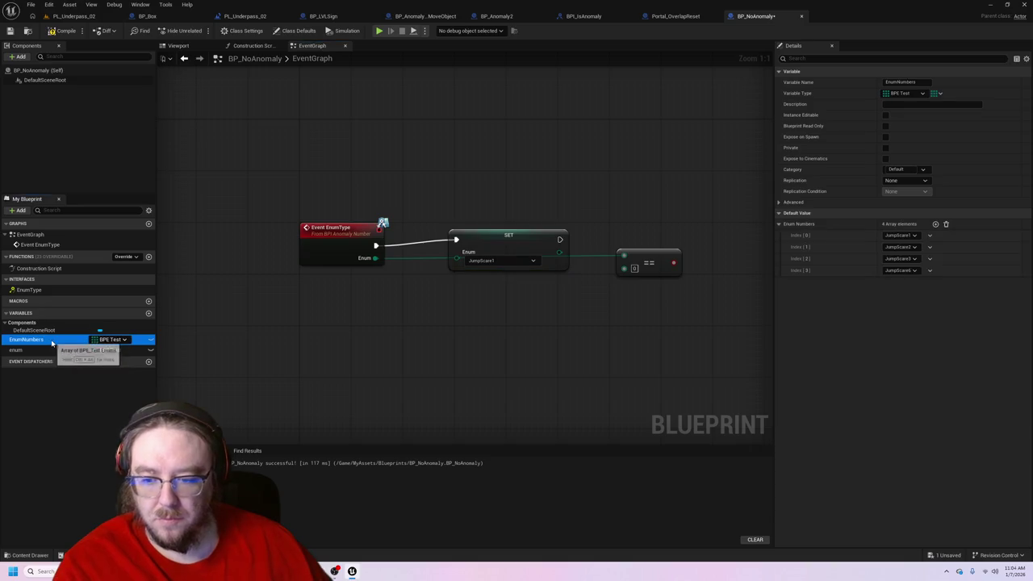
pyautogui.click(526, 240)
pyautogui.moveTo(527, 242); pyautogui.dragTo(526, 246)
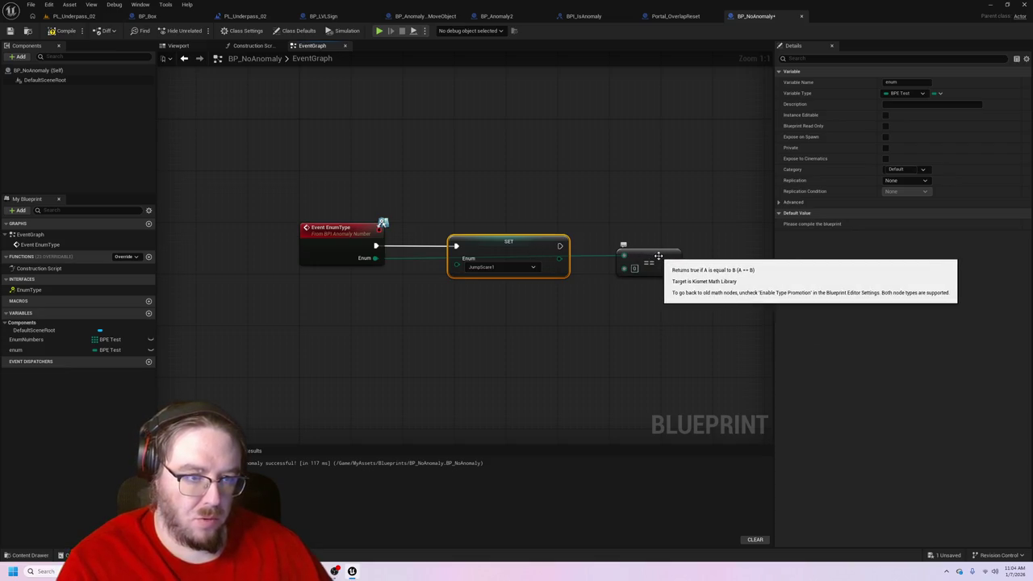
pyautogui.click(224, 16)
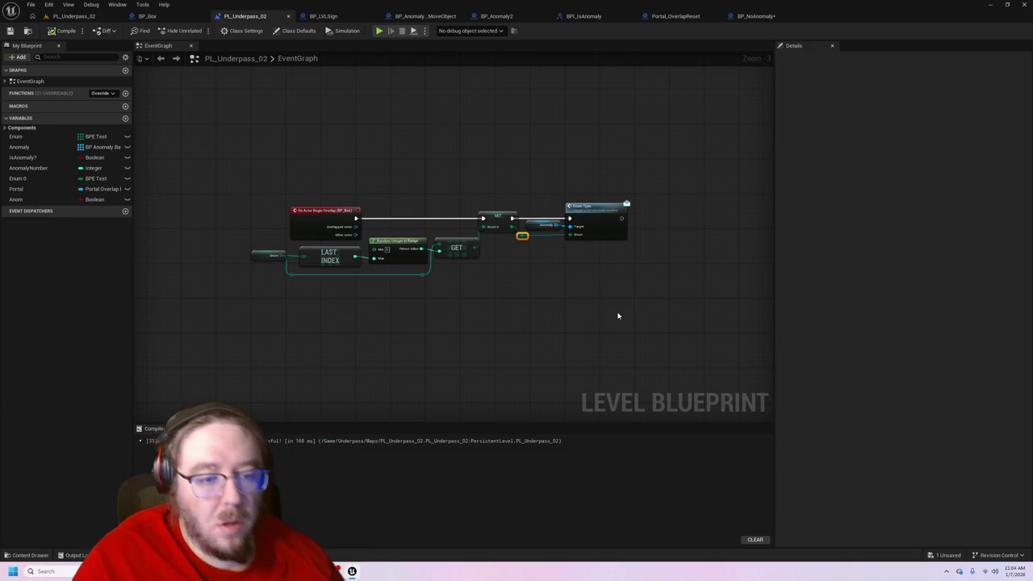
# - Review the BP_Anomaly2 graph, then close the BPI_IsAnomaly interface
pyautogui.click(500, 15)
pyautogui.moveTo(594, 323)
pyautogui.mouseDown()
pyautogui.moveTo(428, 360)
pyautogui.moveTo(478, 371)
pyautogui.moveTo(527, 329)
pyautogui.moveTo(510, 334)
pyautogui.moveTo(497, 358)
pyautogui.mouseUp()
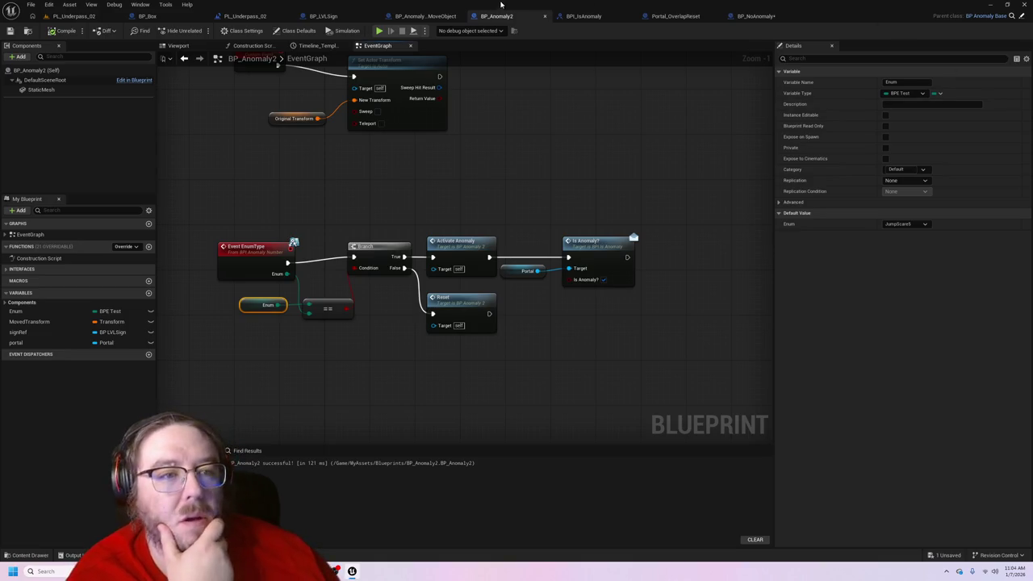
pyautogui.click(584, 17)
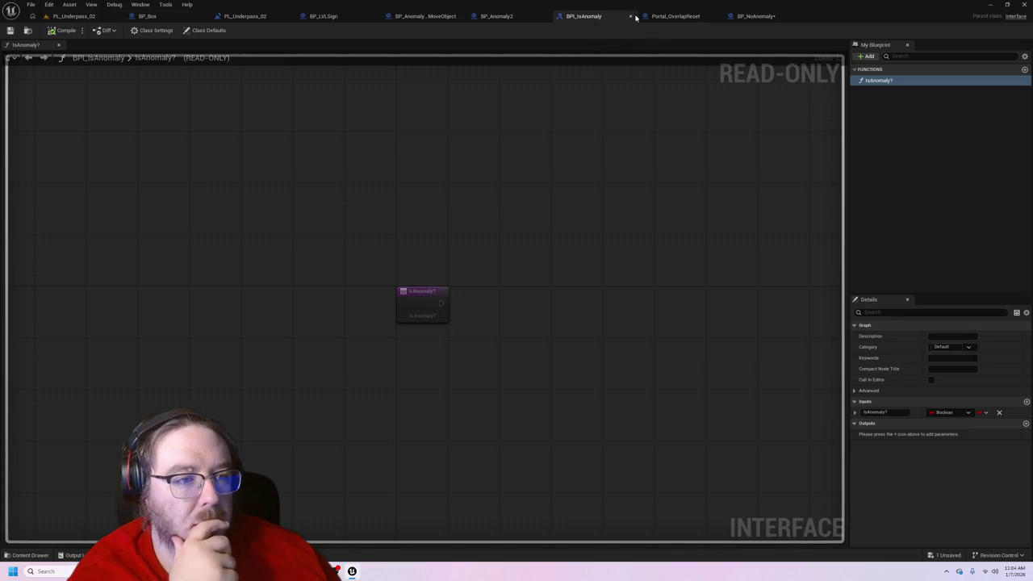
pyautogui.click(632, 17)
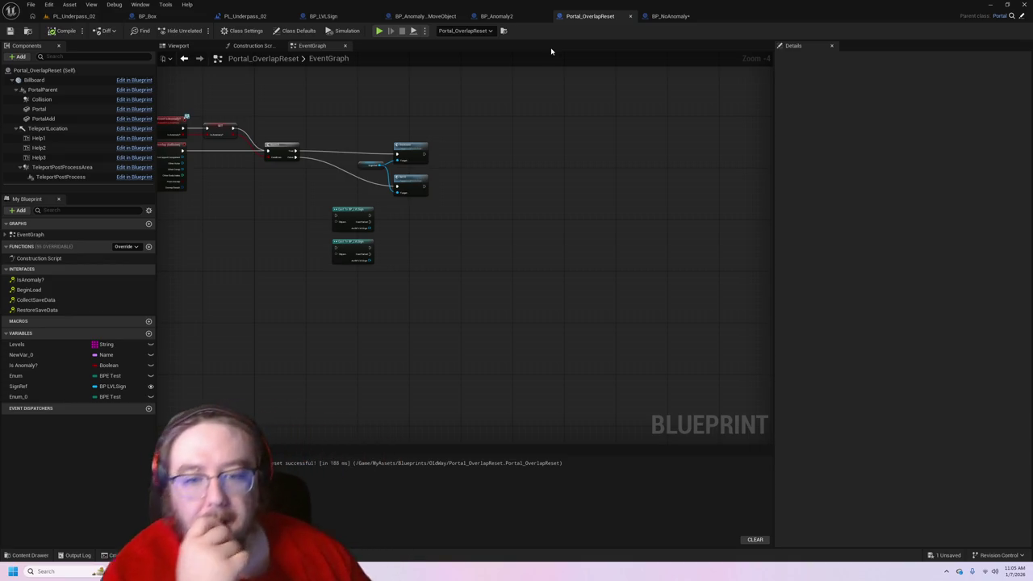
# - Delete the two separate nodes below the main logic in Portal_OverlapReset
pyautogui.moveTo(340, 279); pyautogui.dragTo(357, 222)
pyautogui.press('Delete')
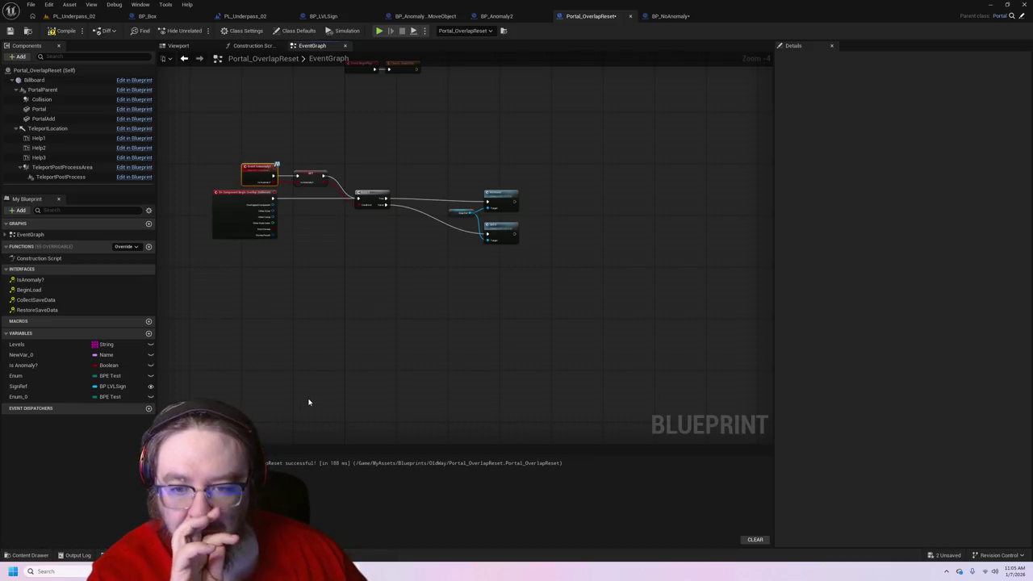
pyautogui.click(694, 16)
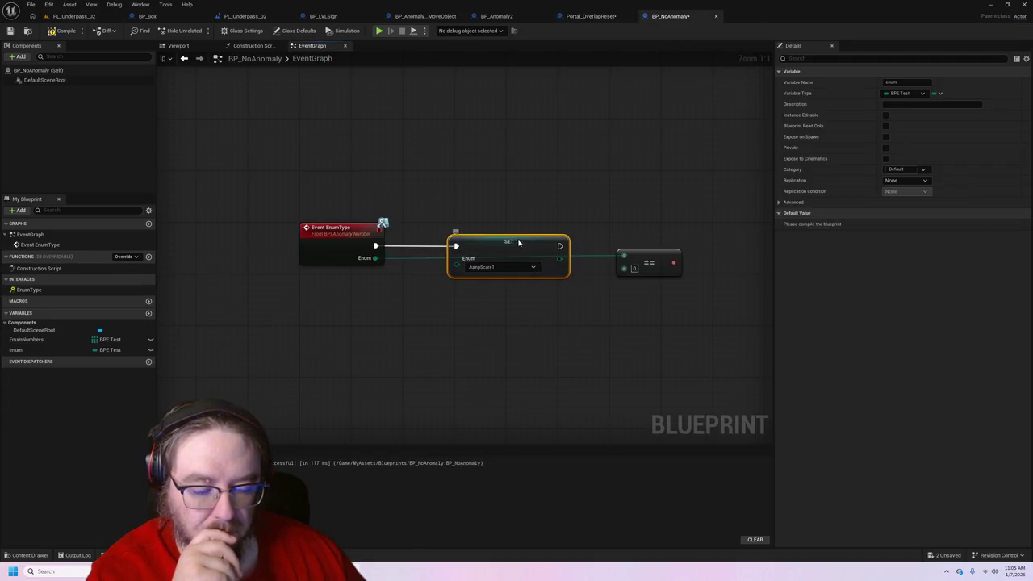
# - Reposition the SET Enum node and check its enum value options
pyautogui.moveTo(518, 243)
pyautogui.mouseDown()
pyautogui.moveTo(518, 219)
pyautogui.moveTo(502, 217)
pyautogui.moveTo(618, 268)
pyautogui.moveTo(538, 234)
pyautogui.mouseUp()
pyautogui.press('Escape')
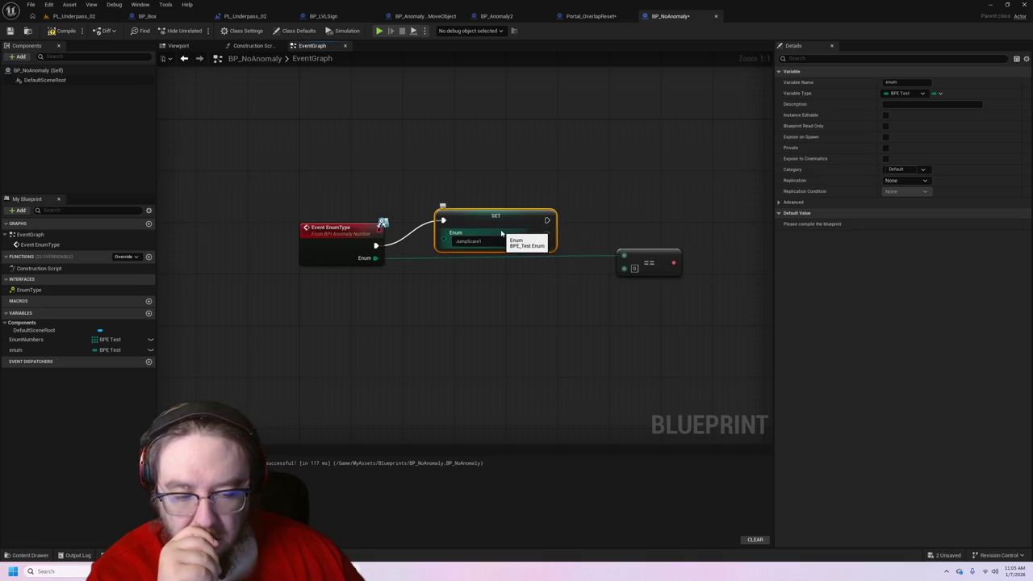
pyautogui.click(503, 240)
pyautogui.click(507, 248)
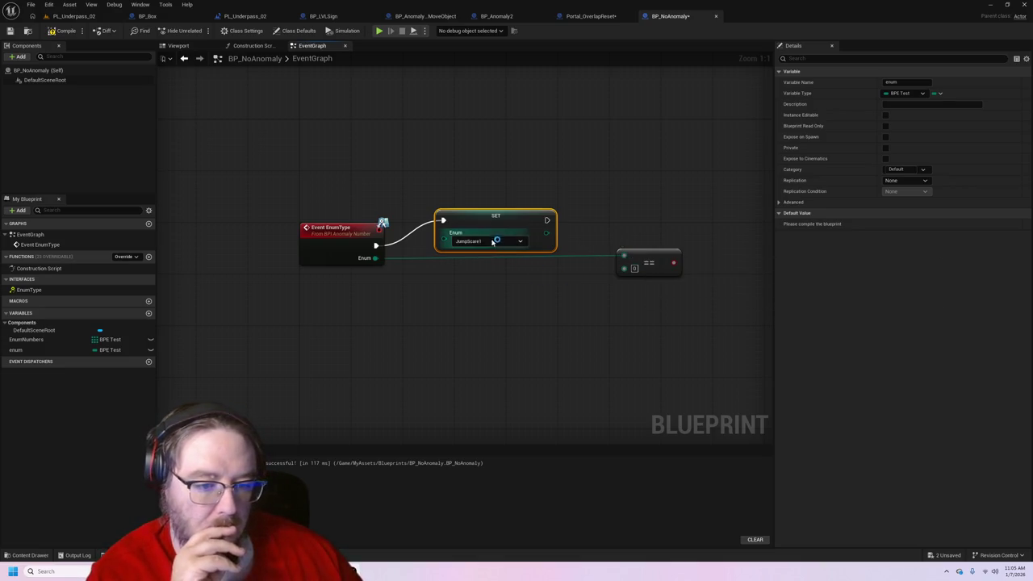
pyautogui.moveTo(490, 229)
pyautogui.mouseDown()
pyautogui.moveTo(505, 230)
pyautogui.moveTo(504, 256)
pyautogui.mouseUp()
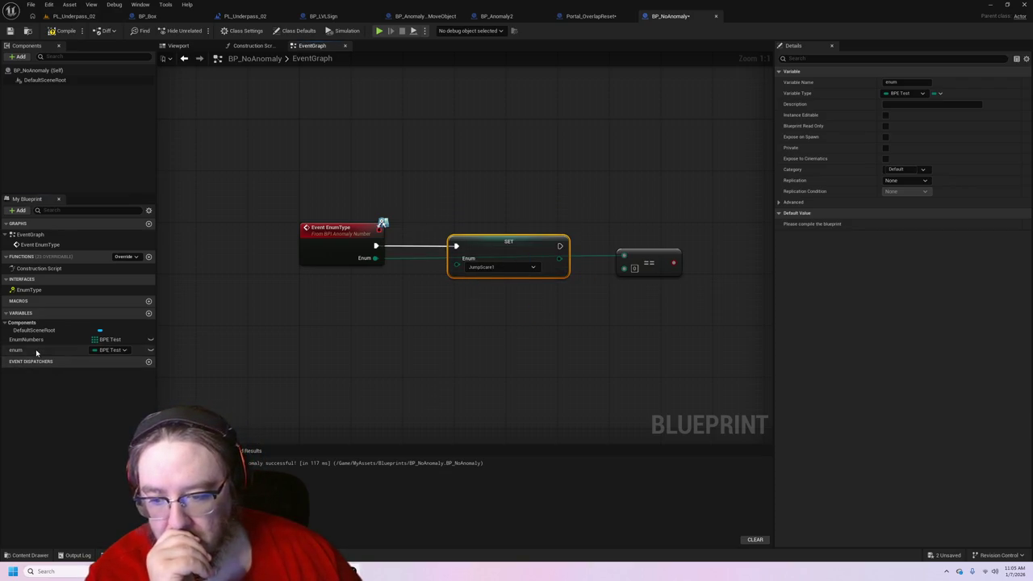
# - Place a Get Enum node beside SET and compile the blueprint
pyautogui.moveTo(35, 352); pyautogui.dragTo(342, 306)
pyautogui.moveTo(396, 281)
pyautogui.mouseDown()
pyautogui.moveTo(442, 283)
pyautogui.moveTo(457, 259)
pyautogui.mouseUp()
pyautogui.click(416, 293)
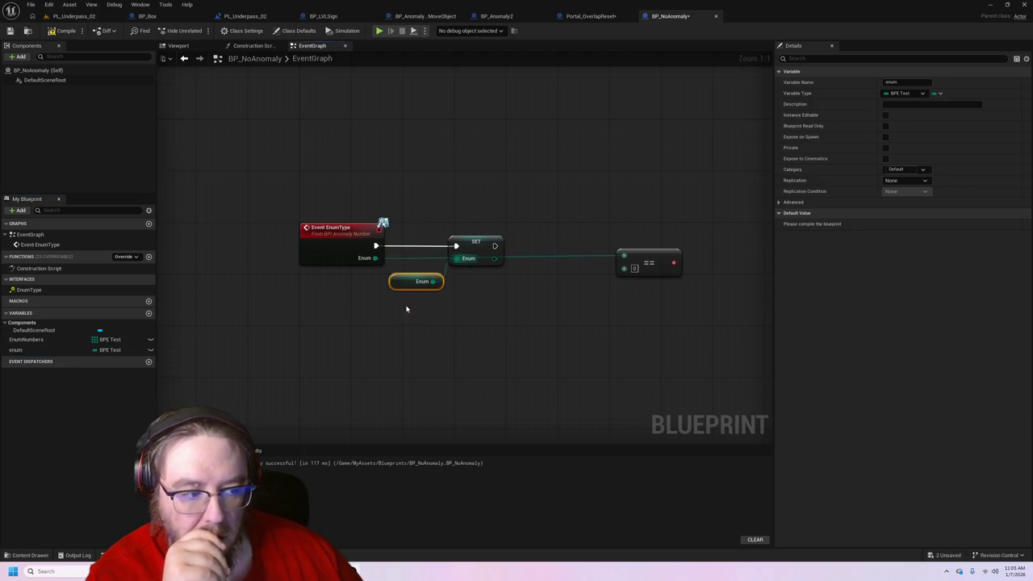
pyautogui.click(68, 32)
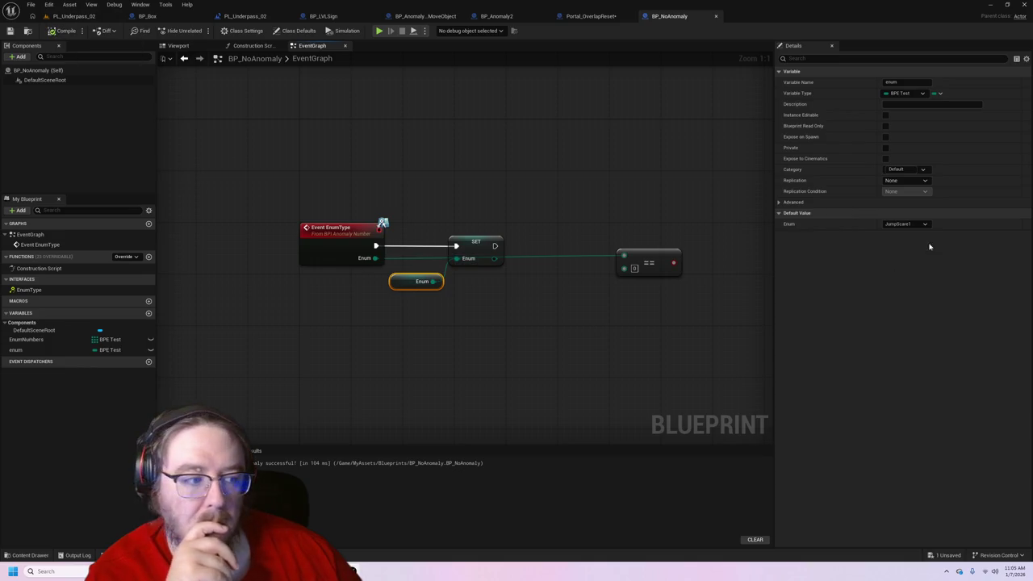
# - Add a second Enum getter, then select and delete both Enum getter nodes
pyautogui.moveTo(400, 287); pyautogui.dragTo(393, 280)
pyautogui.moveTo(16, 350); pyautogui.dragTo(385, 305)
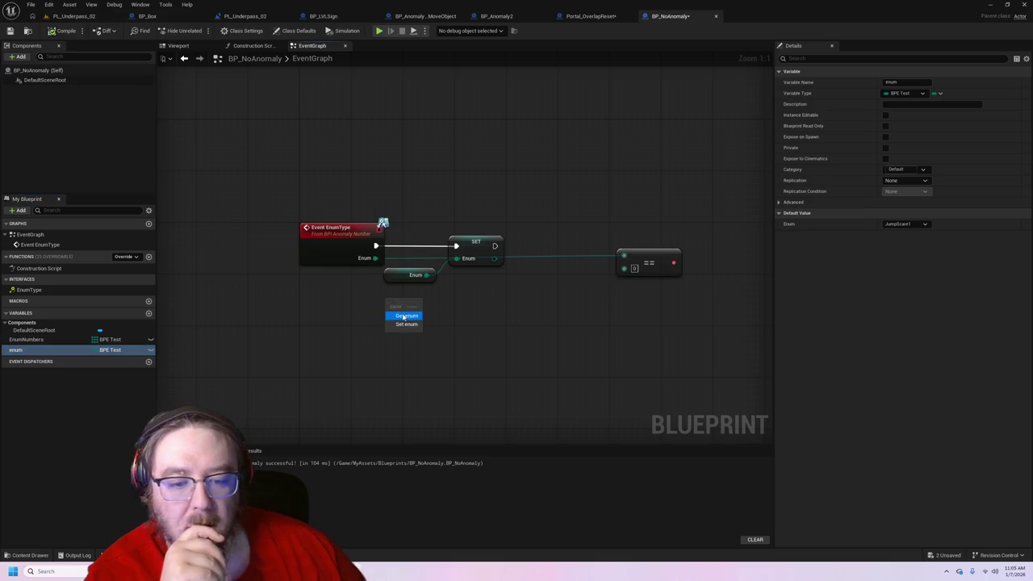
pyautogui.click(406, 316)
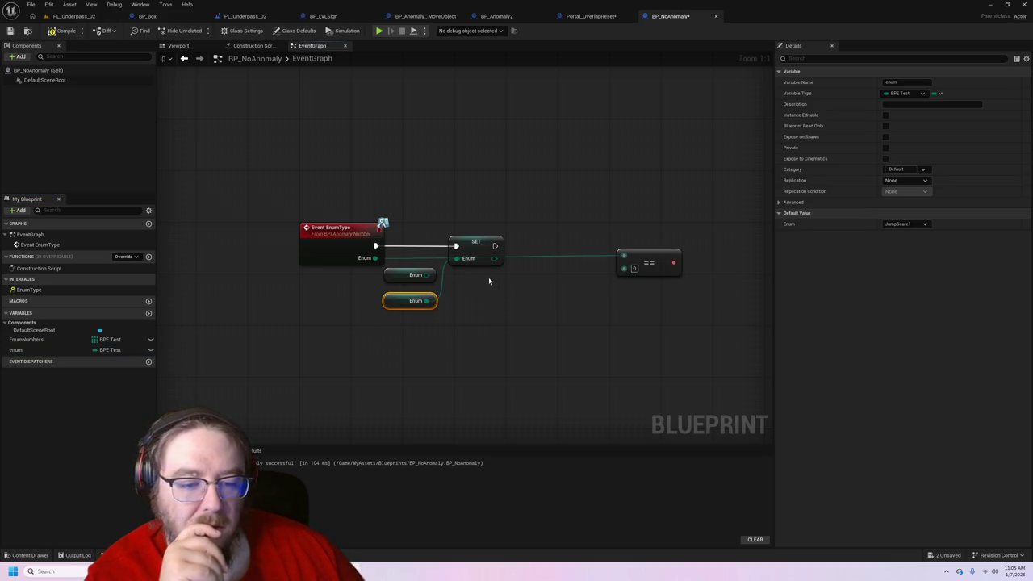
pyautogui.click(413, 275)
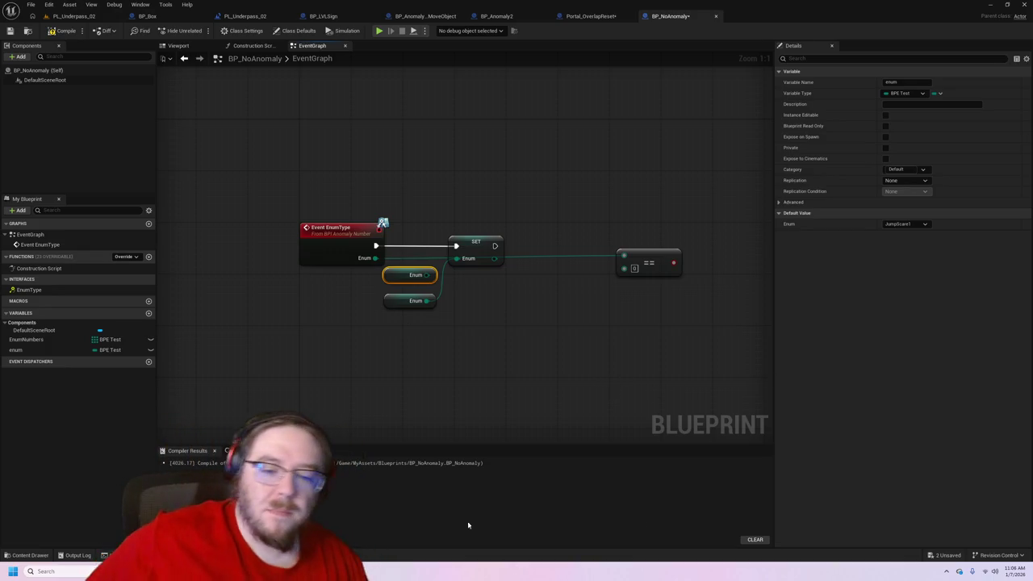
pyautogui.keyDown('ctrl'); pyautogui.click(416, 300); pyautogui.keyUp('ctrl')
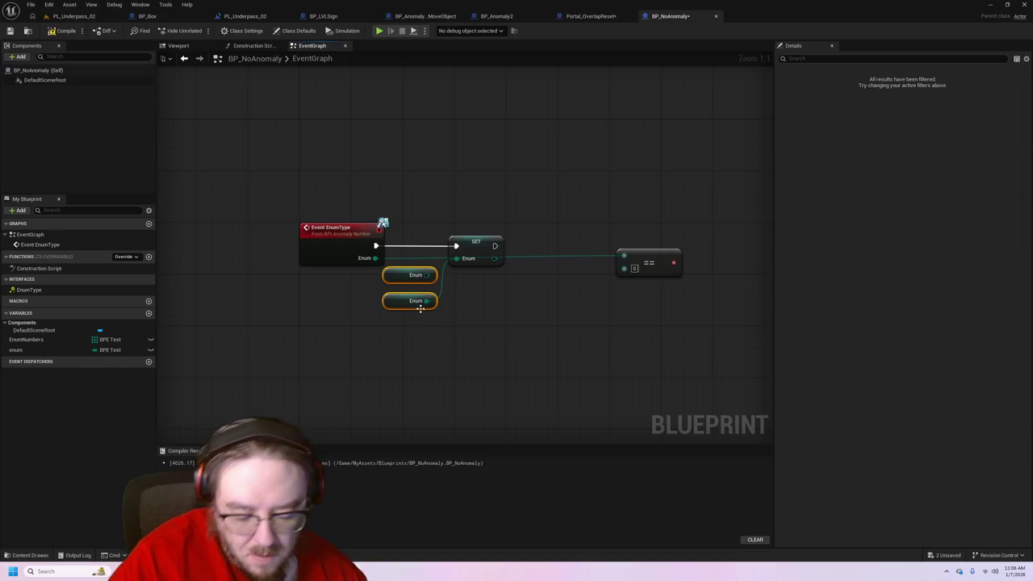
pyautogui.press('Delete')
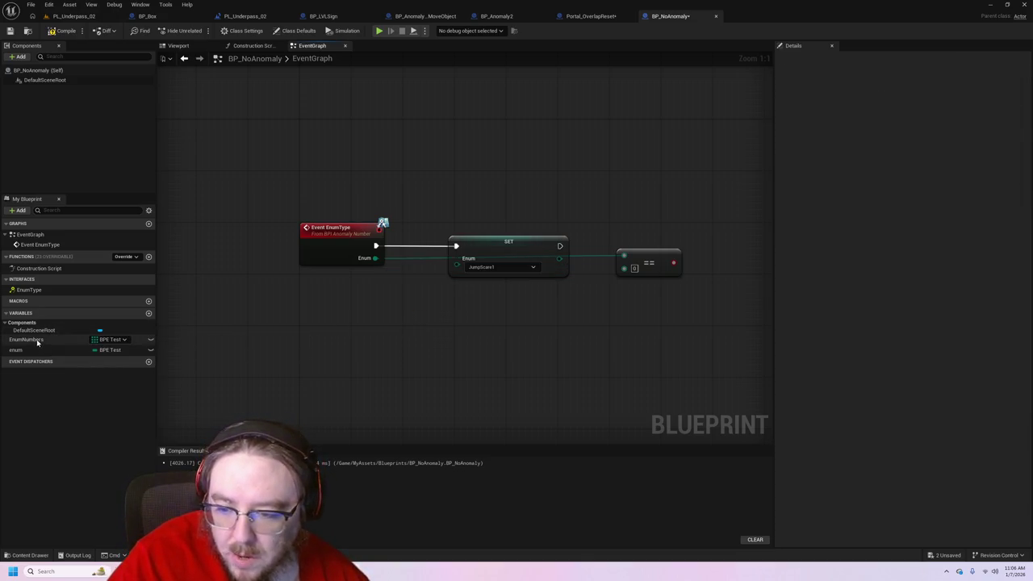
# - Place an Enum Numbers getter in the graph, discarding an accidental setter node
pyautogui.moveTo(36, 342)
pyautogui.mouseDown()
pyautogui.moveTo(380, 339)
pyautogui.moveTo(335, 308)
pyautogui.mouseUp()
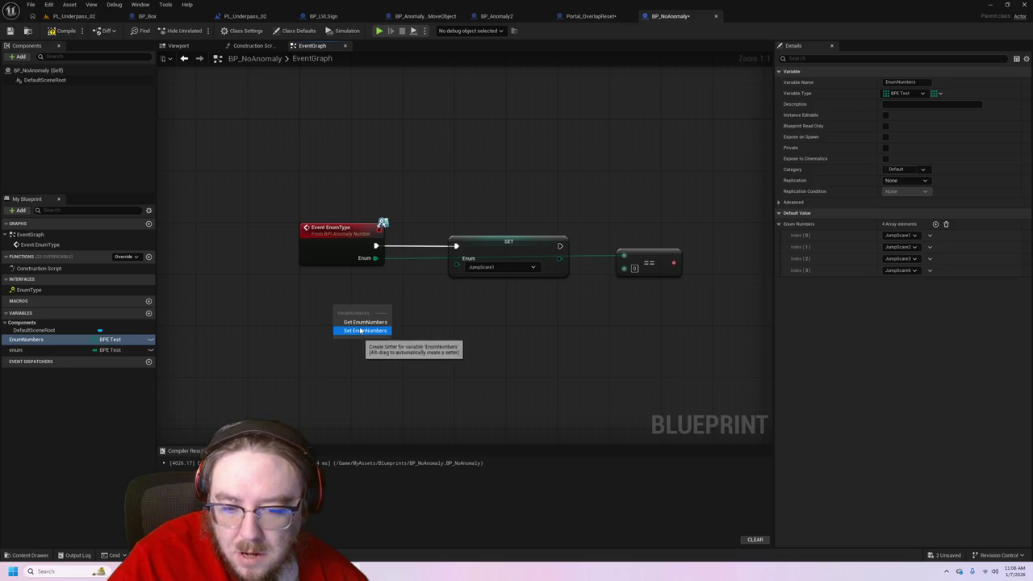
pyautogui.click(363, 331)
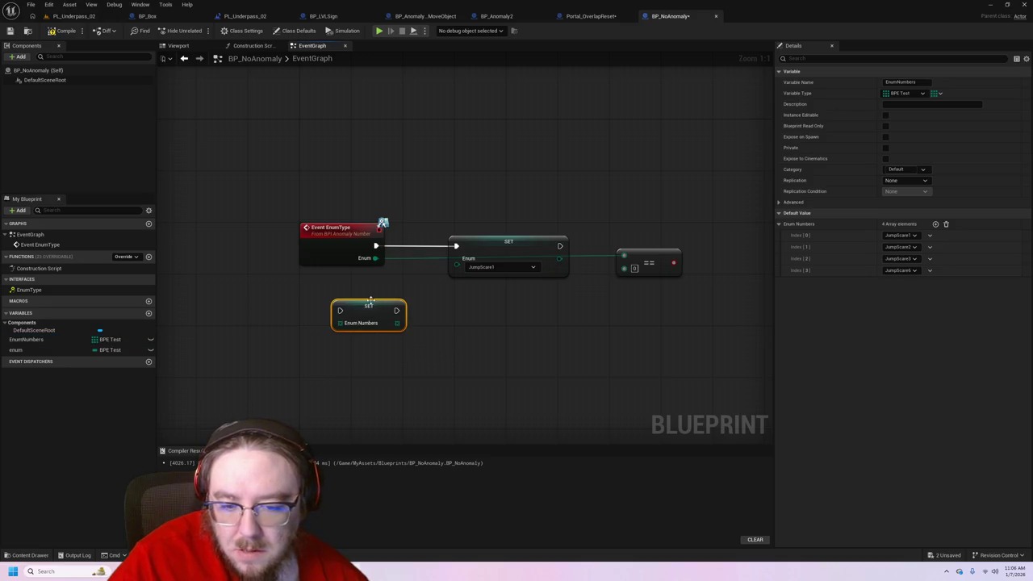
pyautogui.press('Delete')
pyautogui.click(48, 340)
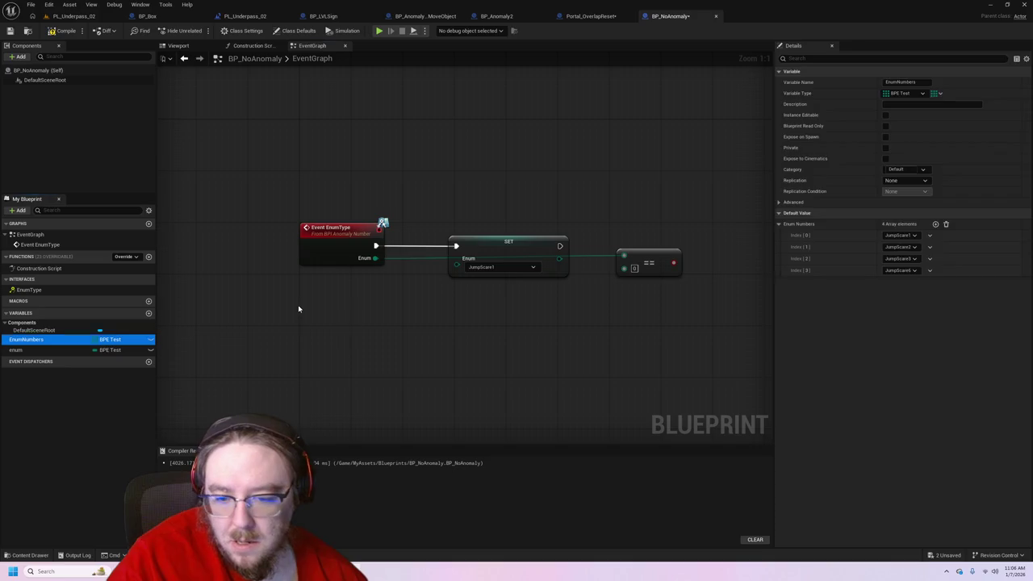
pyautogui.moveTo(299, 309); pyautogui.dragTo(300, 310)
pyautogui.click(323, 317)
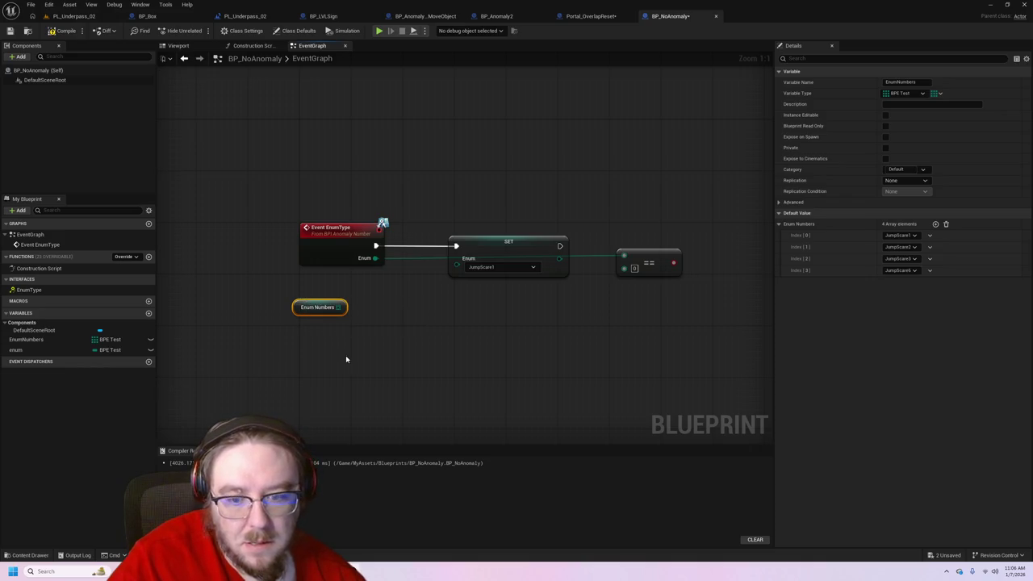
# - Add a Length node from Enum Numbers and wire it into SET's Enum input
pyautogui.moveTo(338, 308)
pyautogui.mouseDown()
pyautogui.moveTo(403, 317)
pyautogui.moveTo(366, 315)
pyautogui.mouseUp()
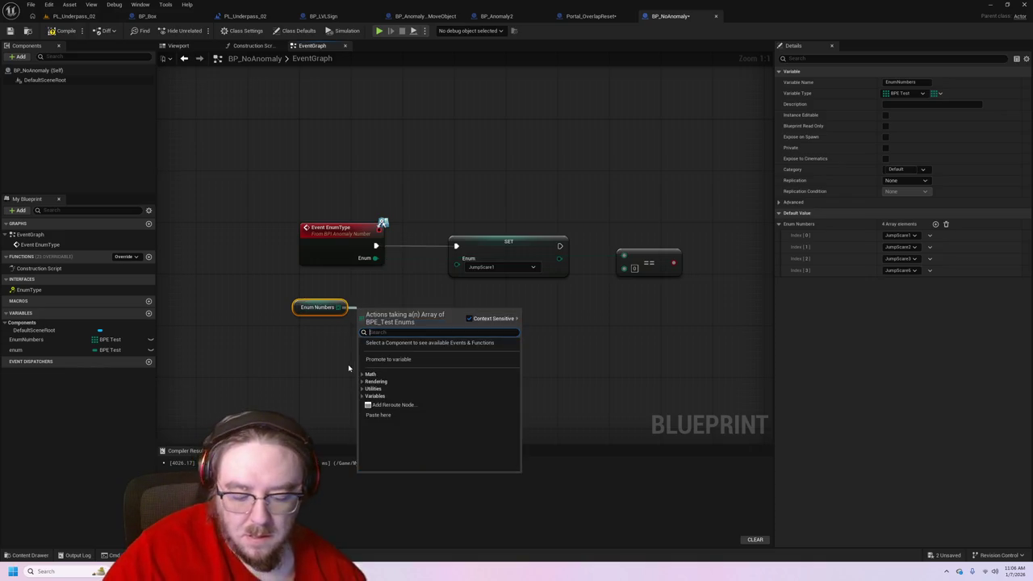
pyautogui.write('lis')
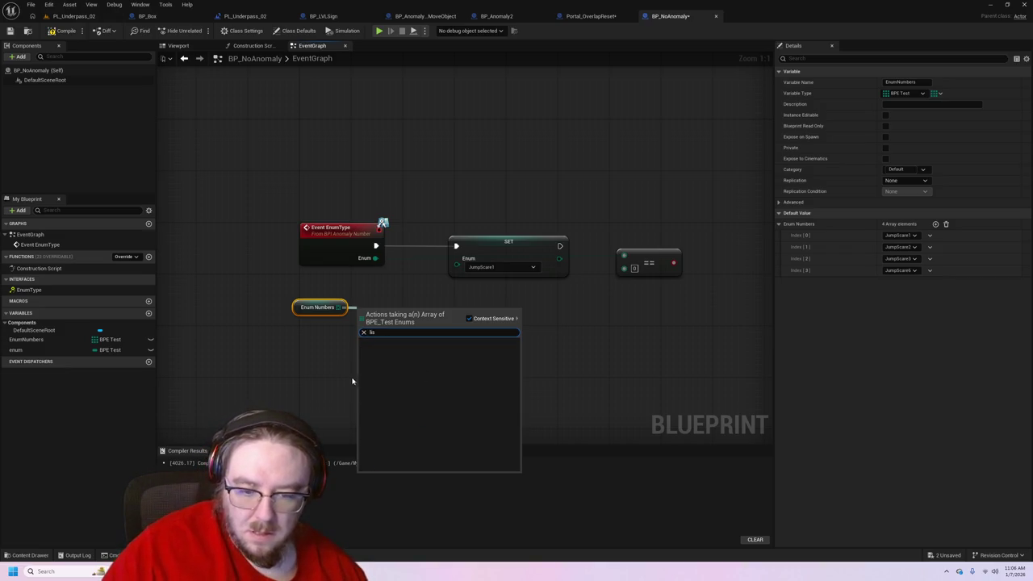
pyautogui.press('BackSpace')
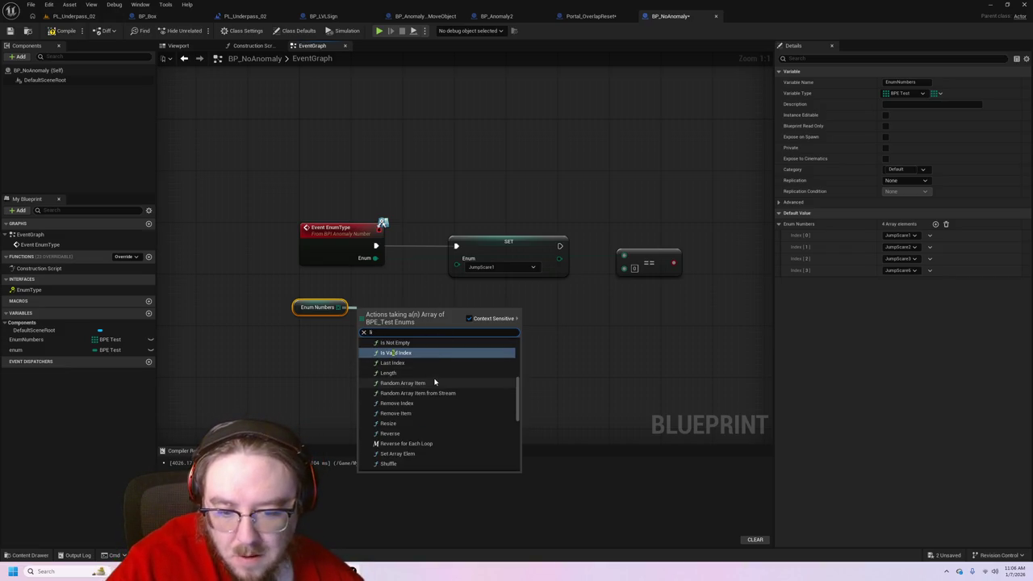
pyautogui.click(431, 373)
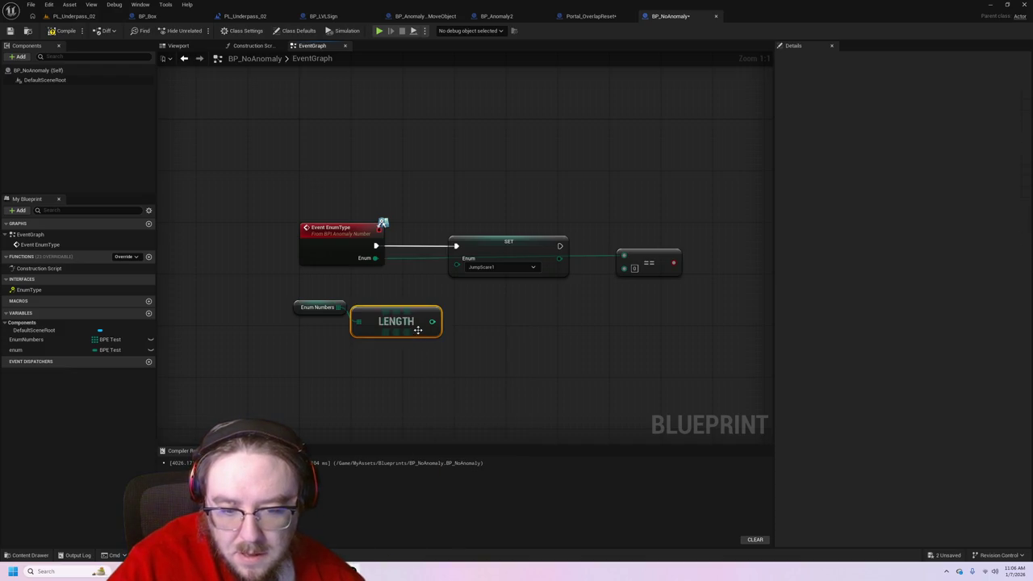
pyautogui.moveTo(432, 322); pyautogui.dragTo(464, 271)
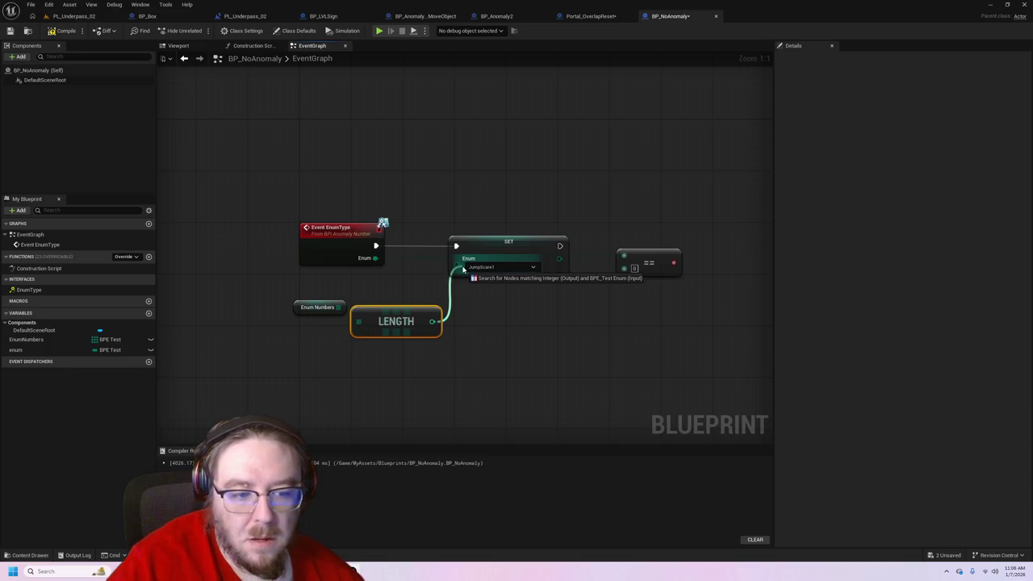
# - Remove the Length node after an abandoned 'get' search from its output
pyautogui.moveTo(463, 270); pyautogui.dragTo(463, 328)
pyautogui.write('get')
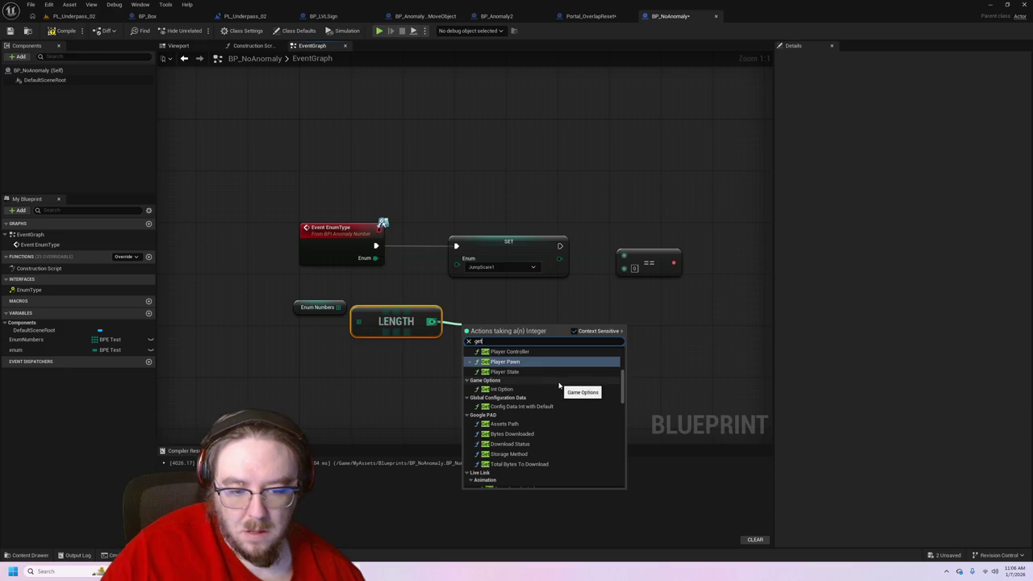
pyautogui.scroll(5, 565, 384)
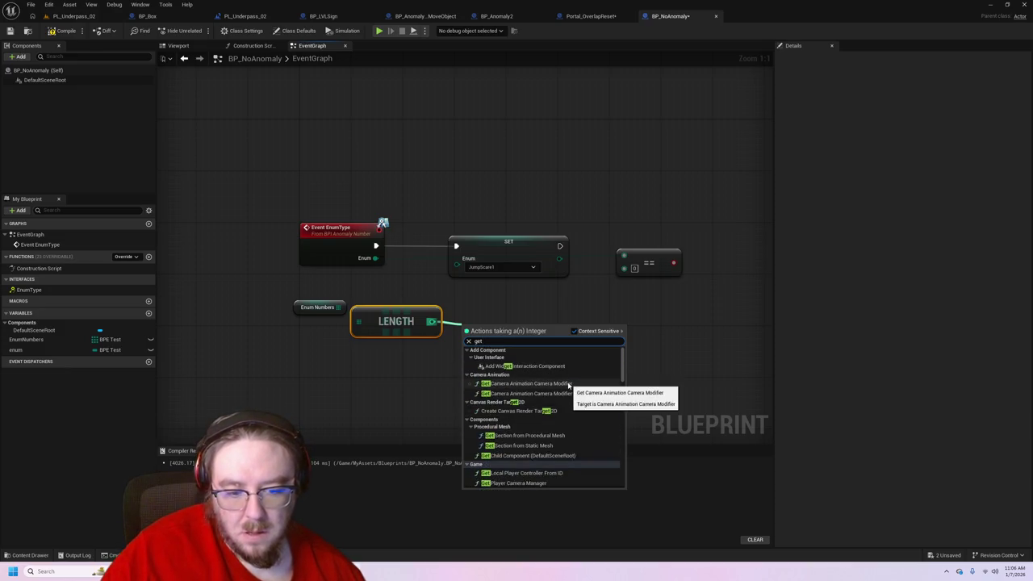
pyautogui.scroll(-3, 567, 419)
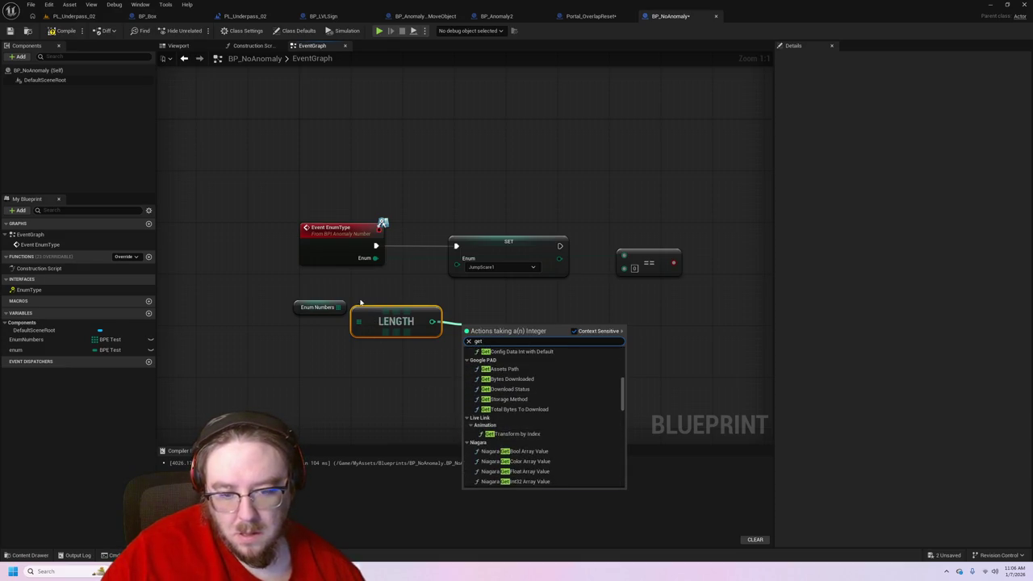
pyautogui.click(388, 314)
pyautogui.press('Delete')
# - Add a GET node reading Enum Numbers and wire its output into SET's Enum pin
pyautogui.moveTo(339, 307); pyautogui.dragTo(383, 314)
pyautogui.write('get')
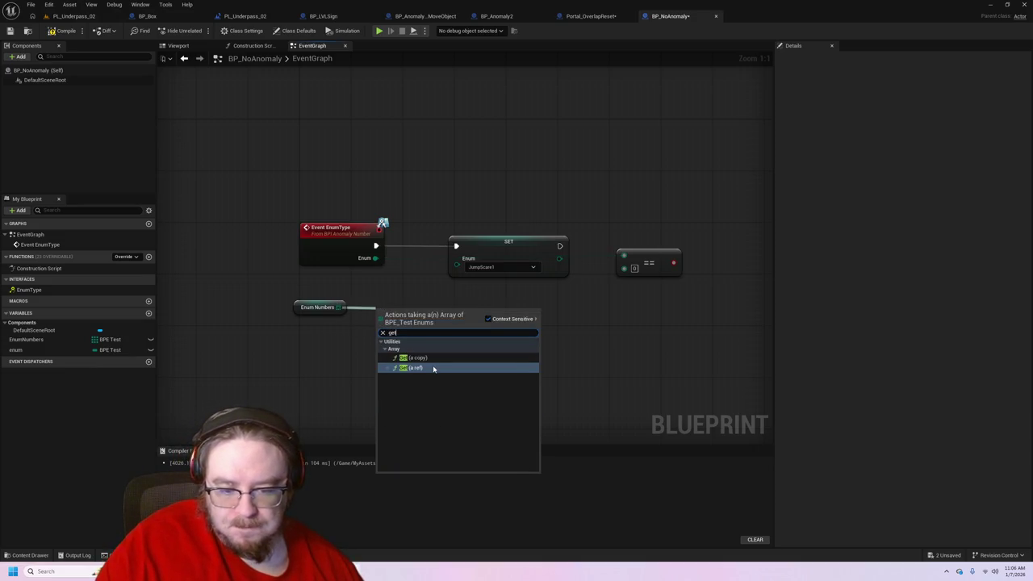
pyautogui.click(455, 368)
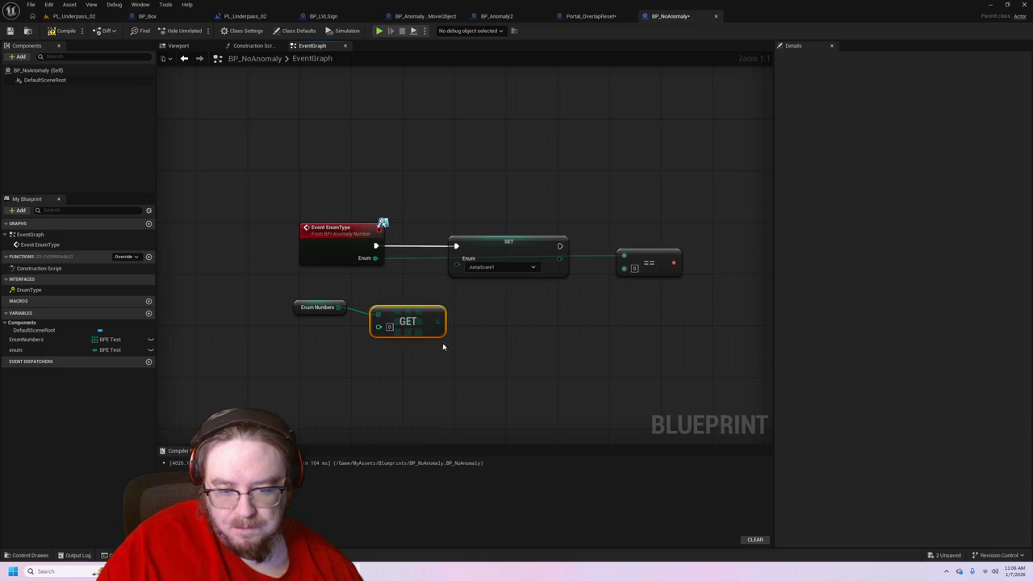
pyautogui.moveTo(437, 322); pyautogui.dragTo(457, 258)
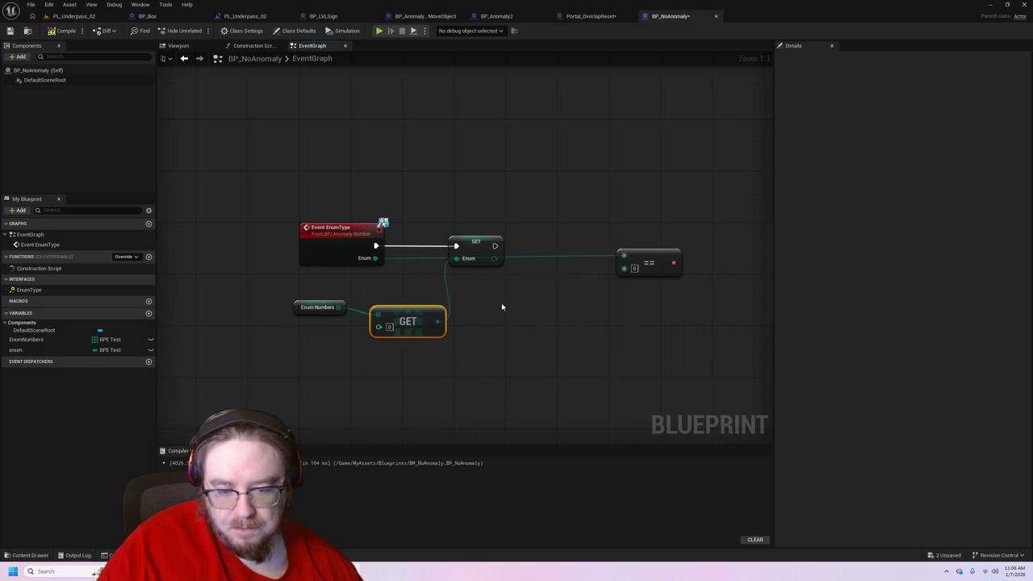
pyautogui.moveTo(404, 314); pyautogui.dragTo(403, 307)
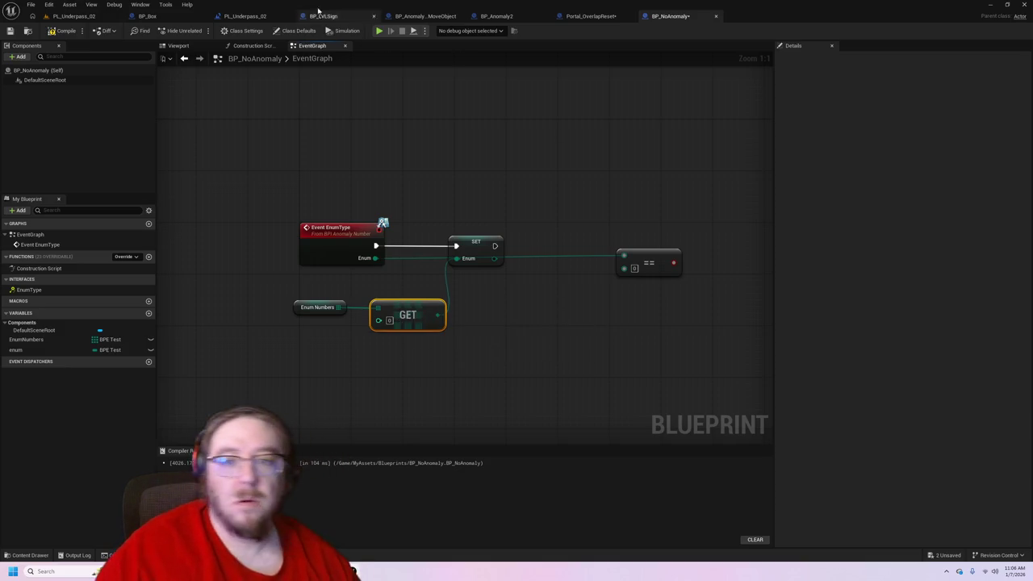
pyautogui.click(262, 15)
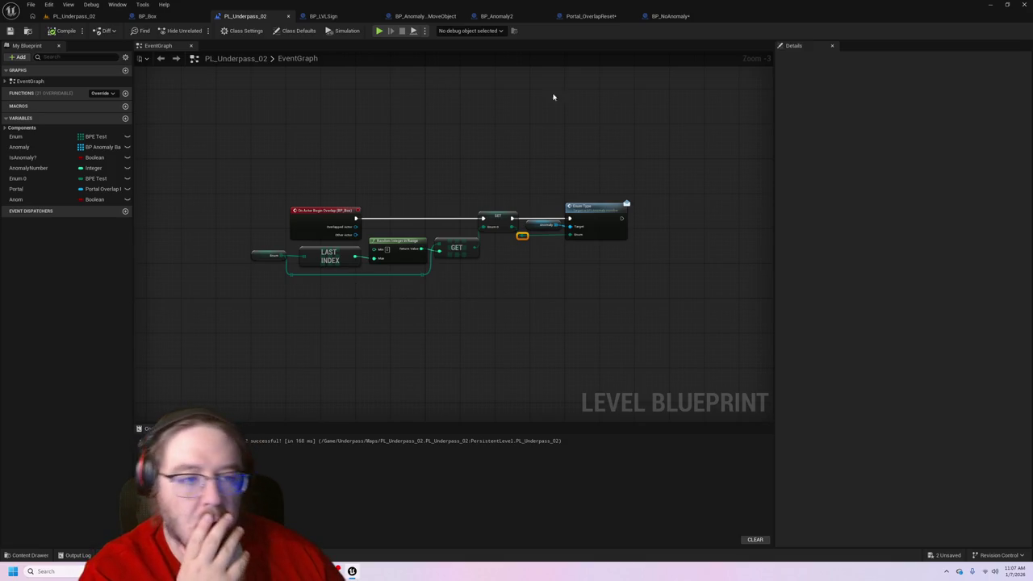
# - Back in BP_NoAnomaly, browse integer-supplying nodes from the GET index pin without adding one
pyautogui.click(682, 19)
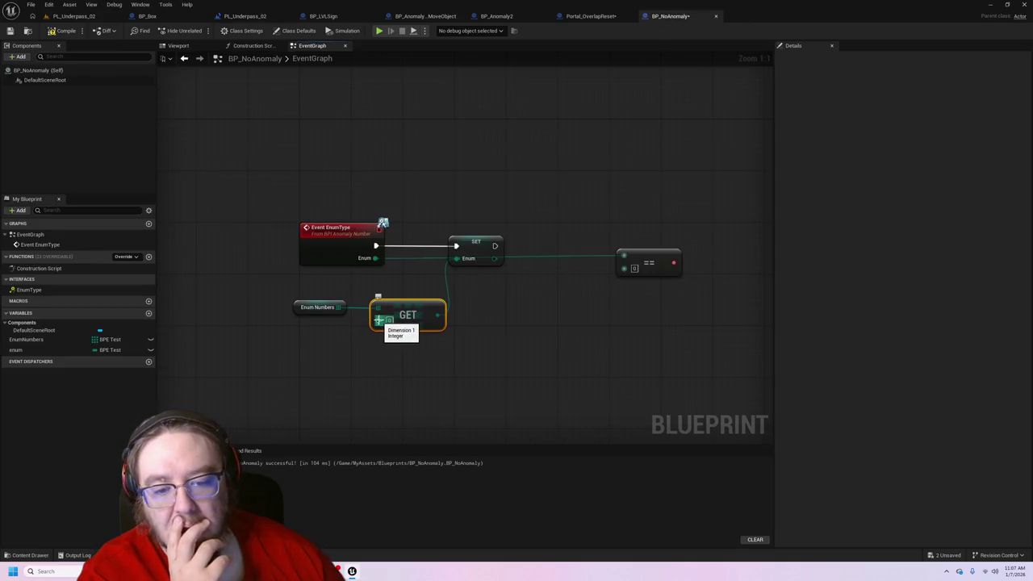
pyautogui.moveTo(379, 321); pyautogui.dragTo(357, 338)
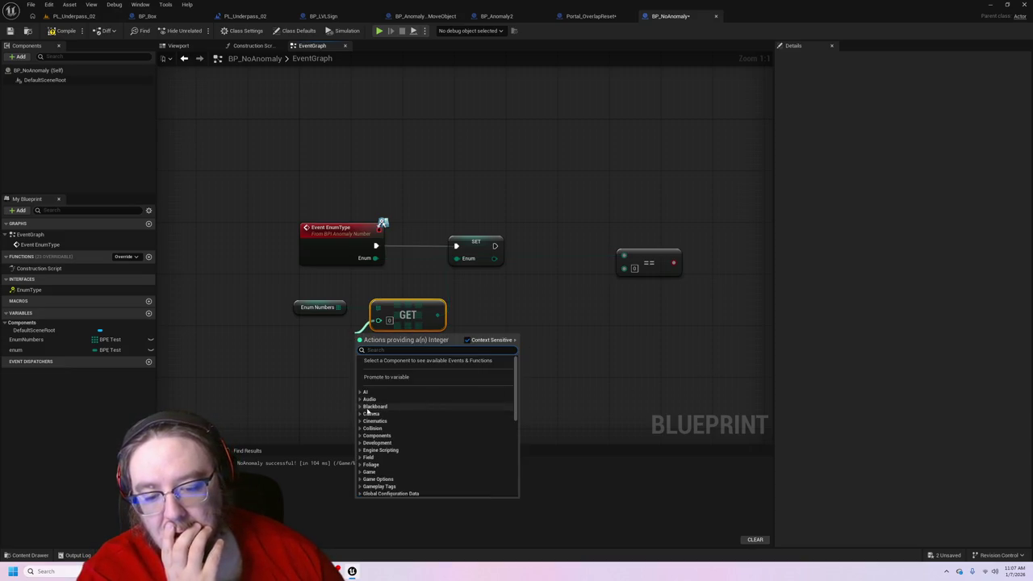
pyautogui.click(137, 395)
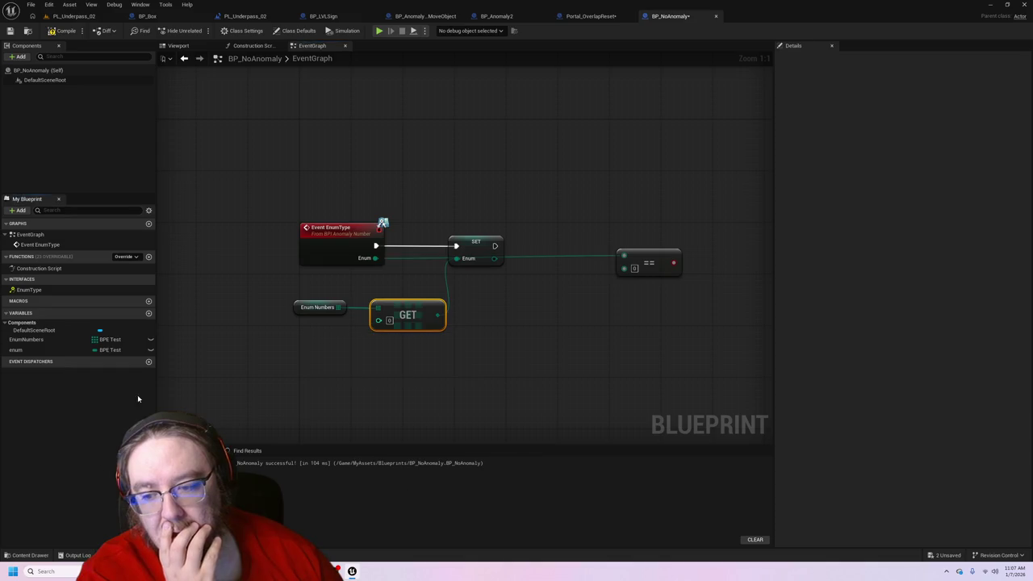
# - Create a variable named int with type Integer and an Array container
pyautogui.click(149, 313)
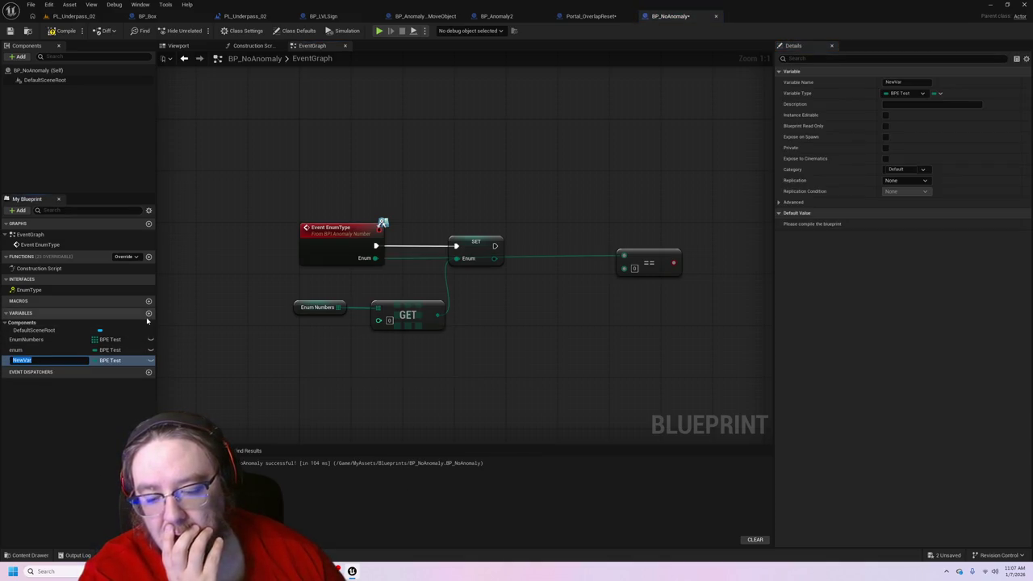
pyautogui.write('int')
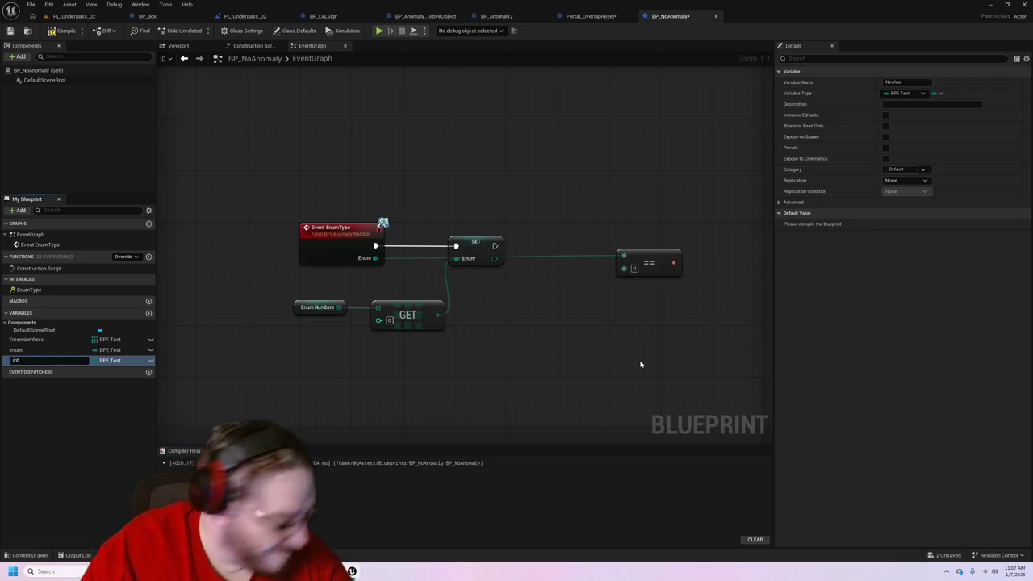
pyautogui.press('Return')
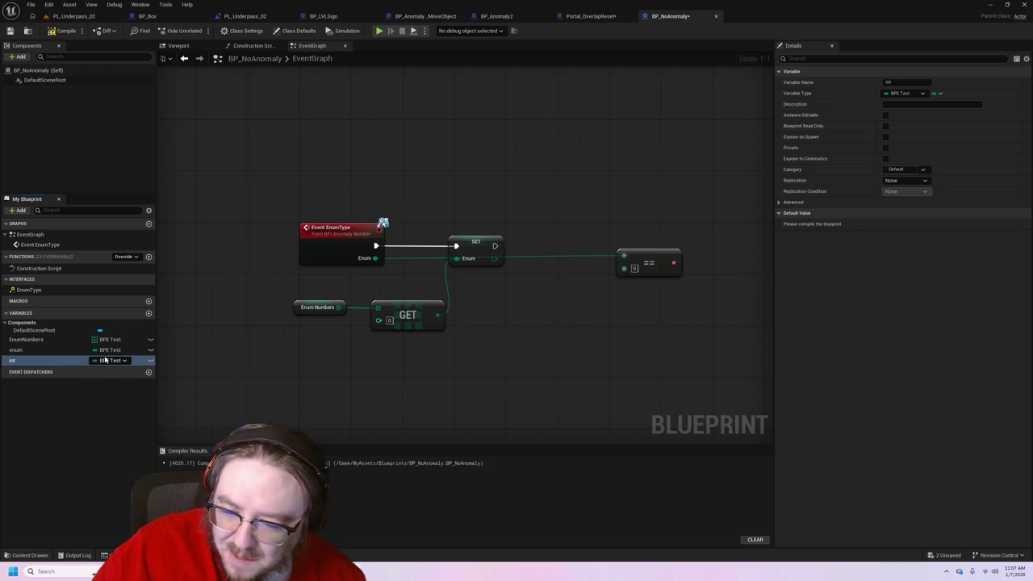
pyautogui.click(105, 360)
pyautogui.click(138, 406)
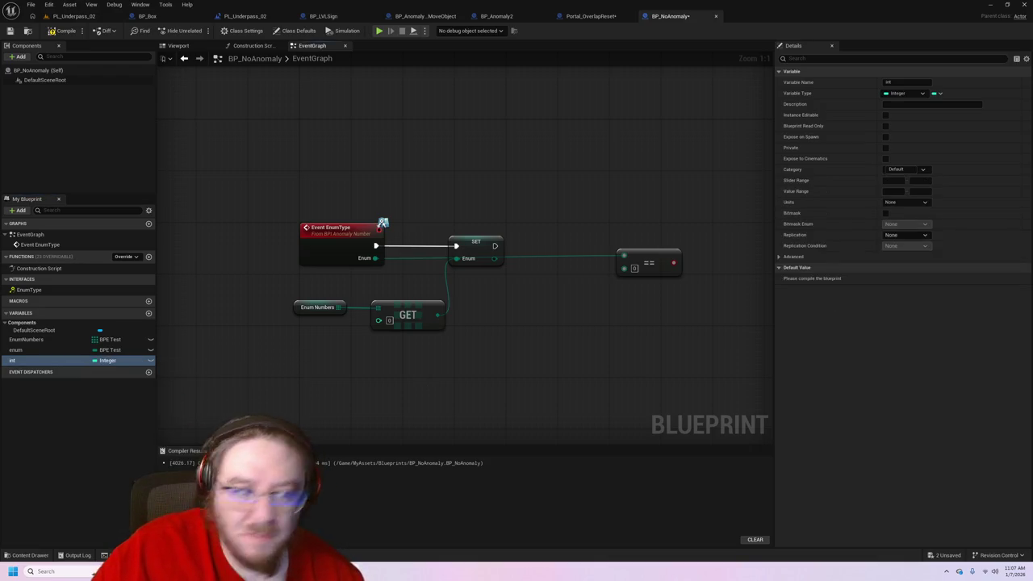
pyautogui.click(938, 94)
pyautogui.click(927, 112)
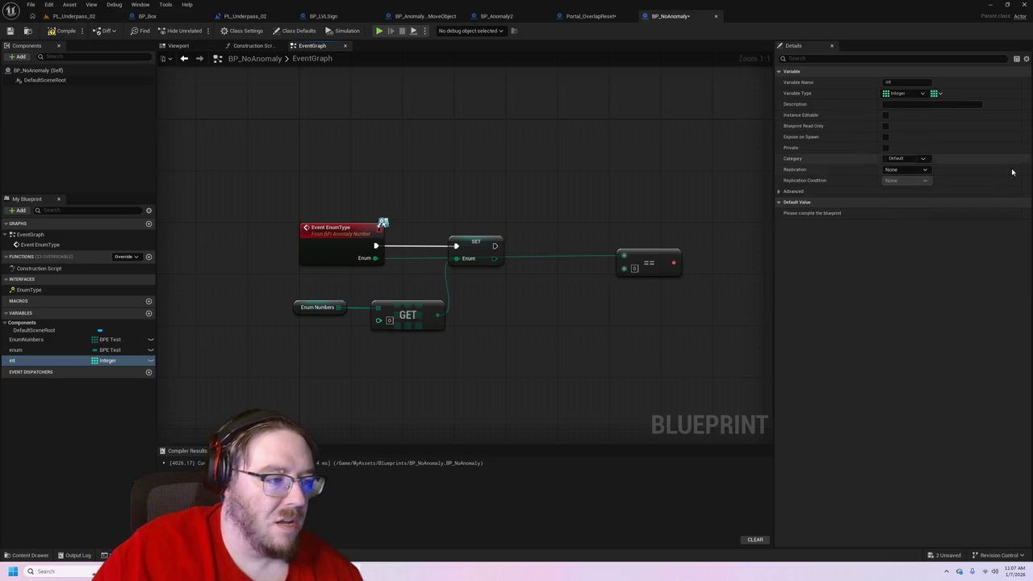
# - Place an int getter node in the graph and compile the blueprint
pyautogui.moveTo(59, 361)
pyautogui.mouseDown()
pyautogui.moveTo(377, 323)
pyautogui.moveTo(300, 350)
pyautogui.moveTo(319, 361)
pyautogui.moveTo(382, 324)
pyautogui.mouseUp()
pyautogui.click(337, 367)
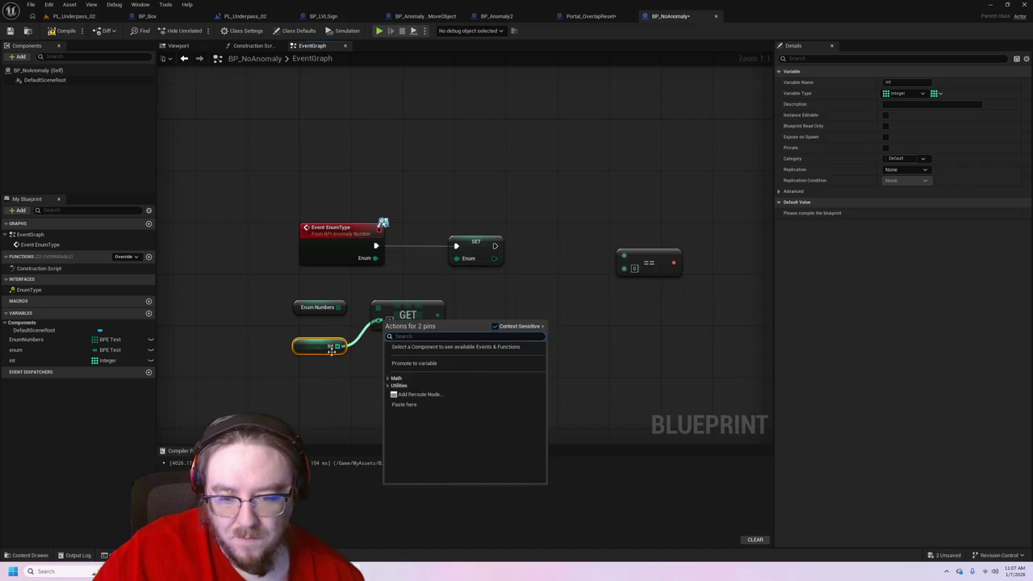
pyautogui.click(379, 373)
pyautogui.moveTo(304, 351); pyautogui.dragTo(212, 361)
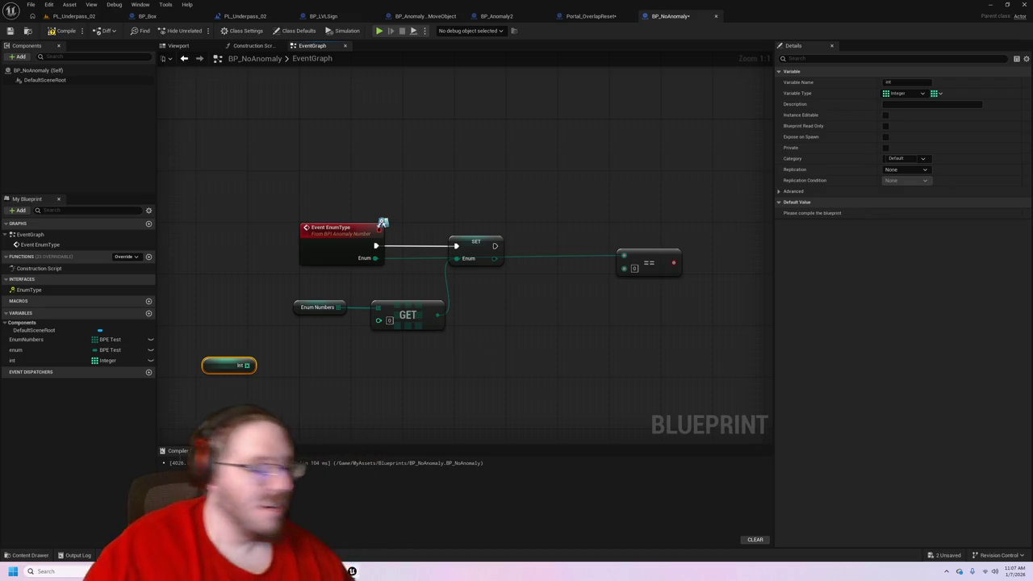
pyautogui.click(63, 31)
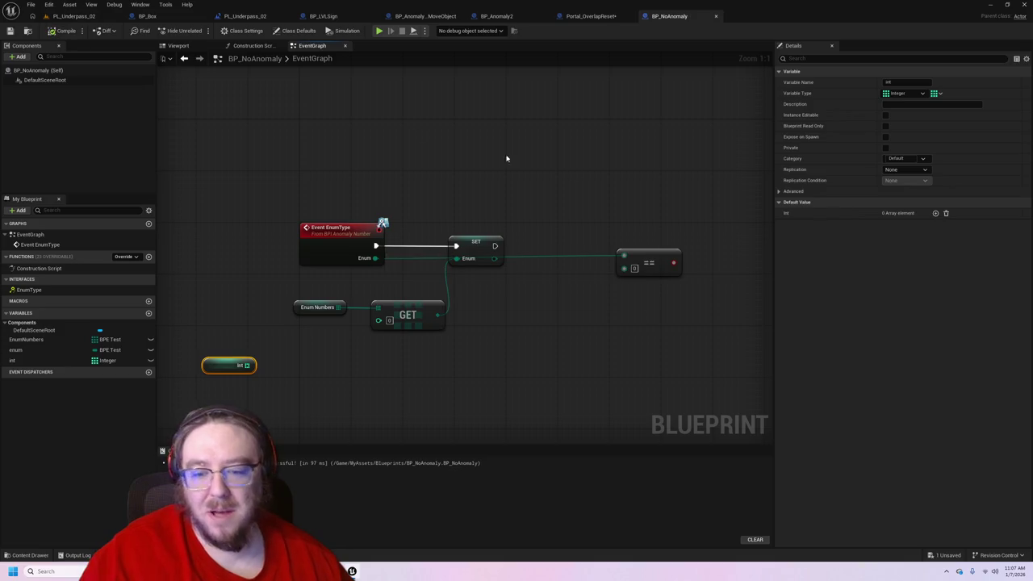
# - Give int four default elements starting 1, 2, 3, compile, and try wiring int onward
pyautogui.click(936, 213)
pyautogui.click(926, 225)
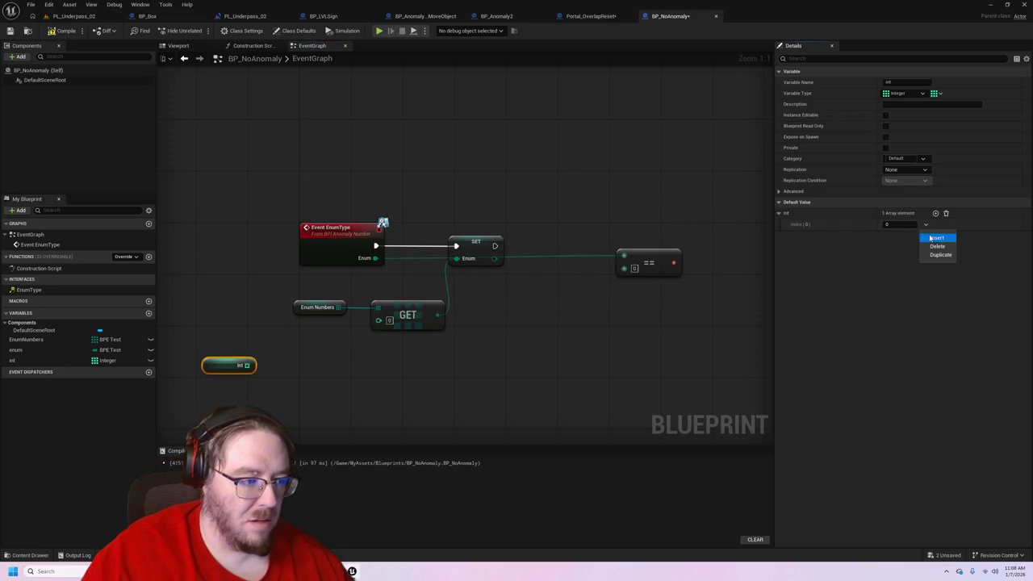
pyautogui.click(906, 226)
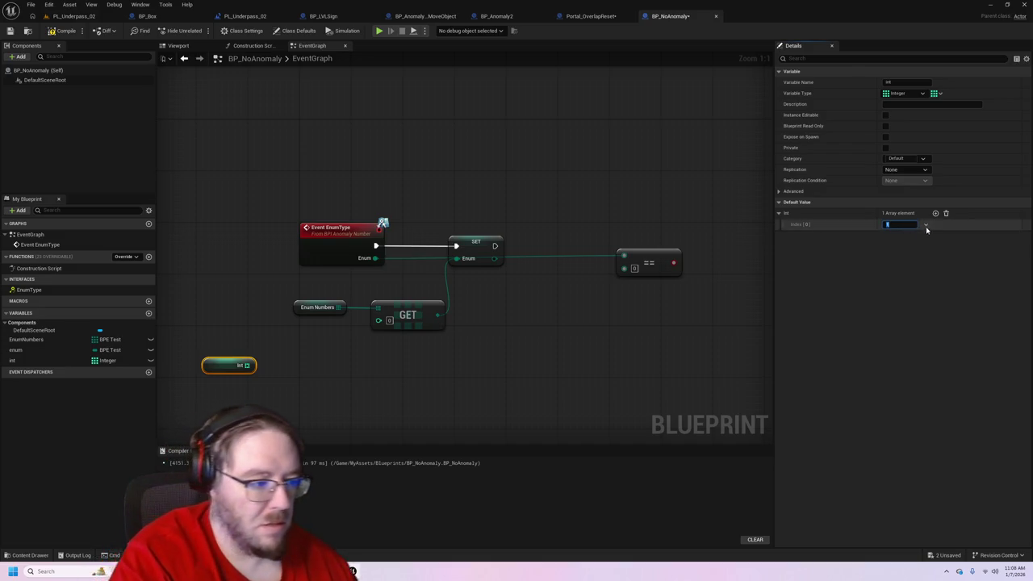
pyautogui.click(935, 213)
pyautogui.click(936, 213)
pyautogui.click(935, 213)
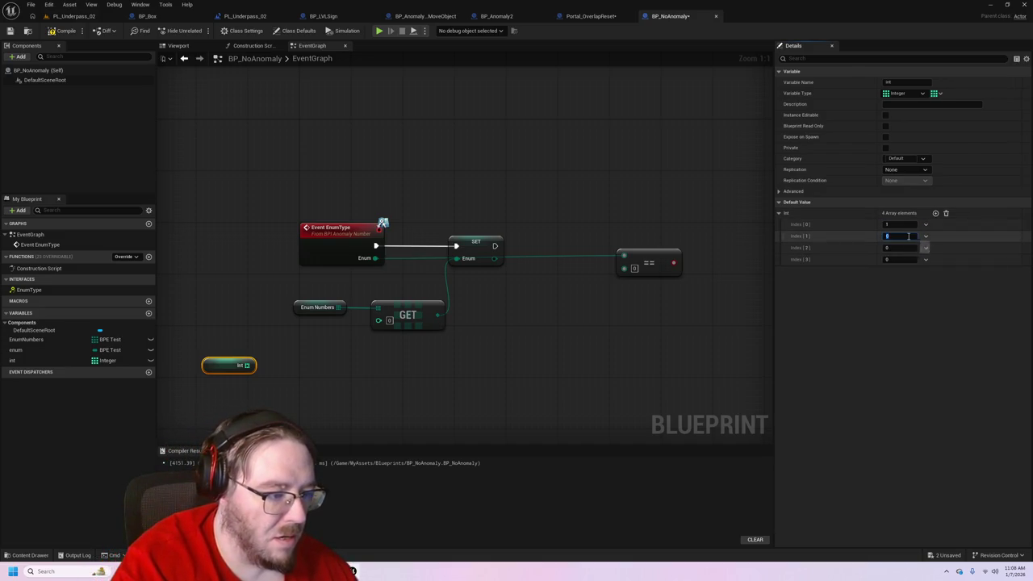
pyautogui.write('2')
pyautogui.click(903, 247)
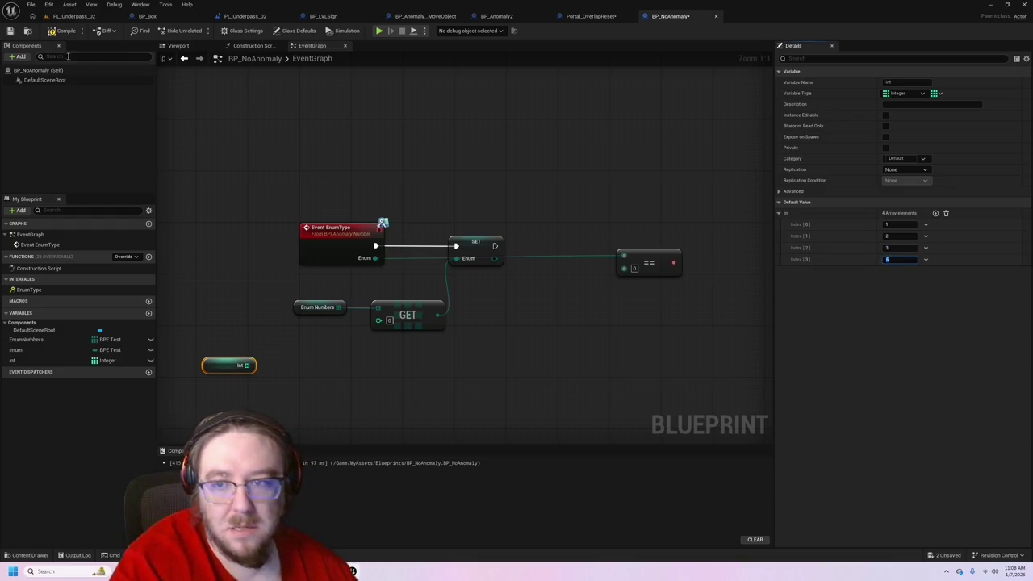
pyautogui.click(65, 31)
pyautogui.moveTo(246, 365); pyautogui.dragTo(386, 321)
pyautogui.moveTo(249, 365); pyautogui.dragTo(303, 364)
# - Add a GET (a ref) node reading from the int array
pyautogui.write('get')
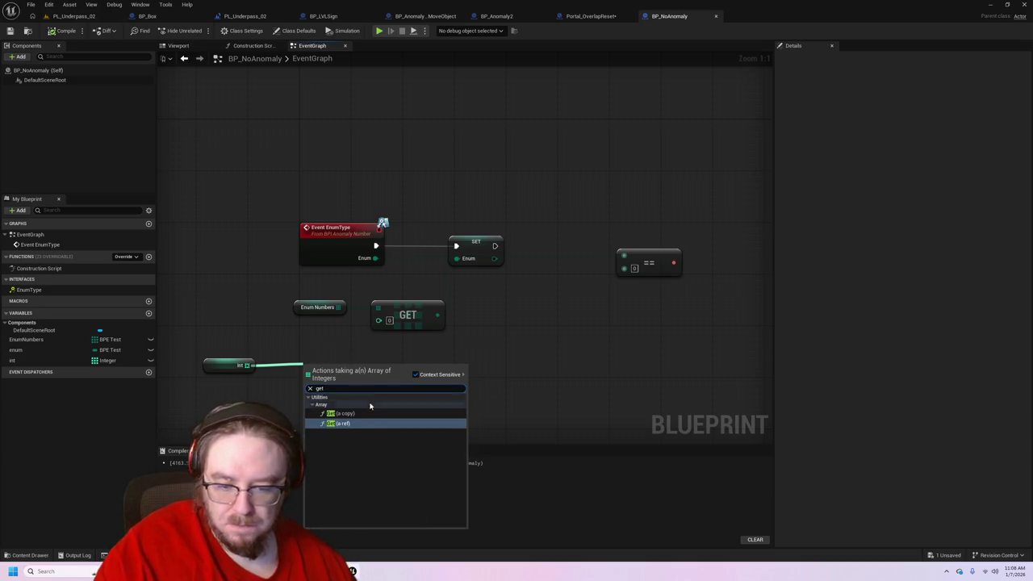
pyautogui.click(369, 424)
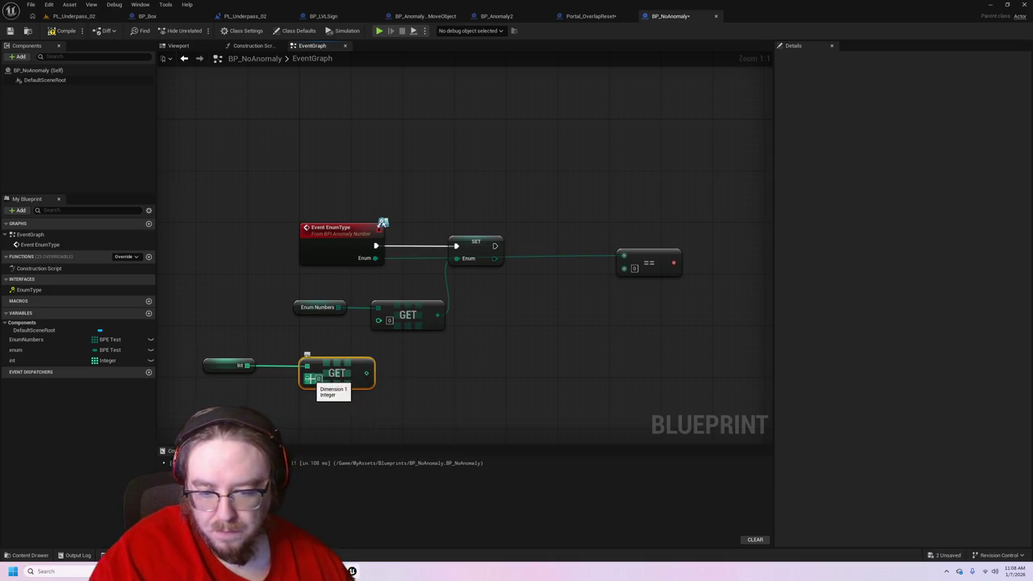
pyautogui.moveTo(307, 384); pyautogui.dragTo(271, 397)
pyautogui.write('all')
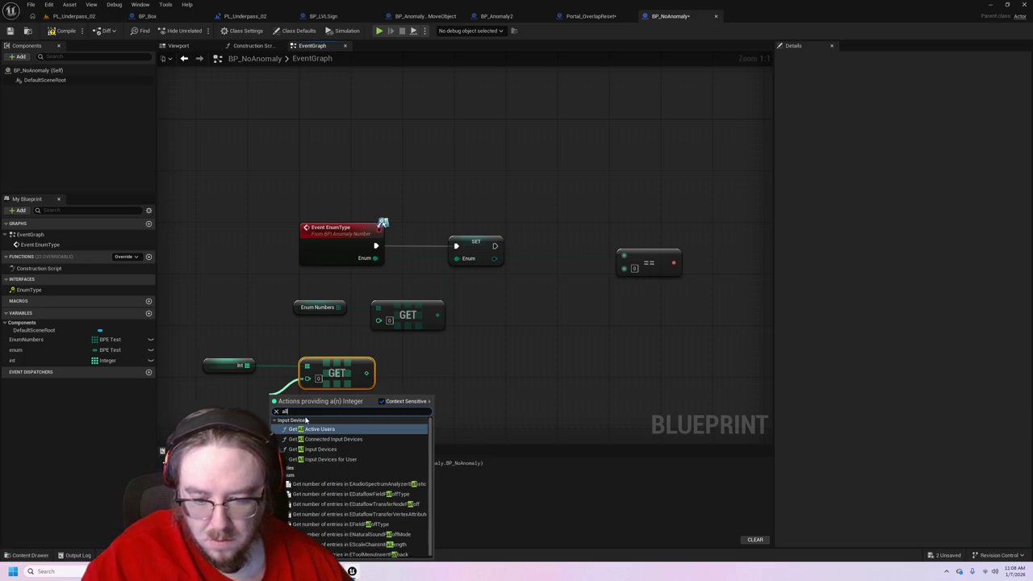
pyautogui.press('BackSpace')
pyautogui.press('BackSpace')
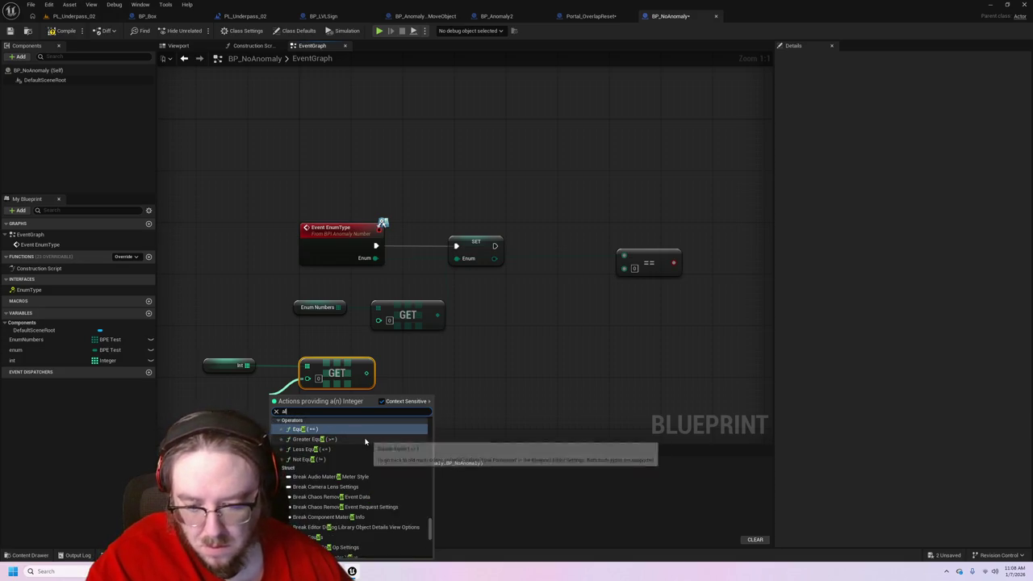
pyautogui.press('Escape')
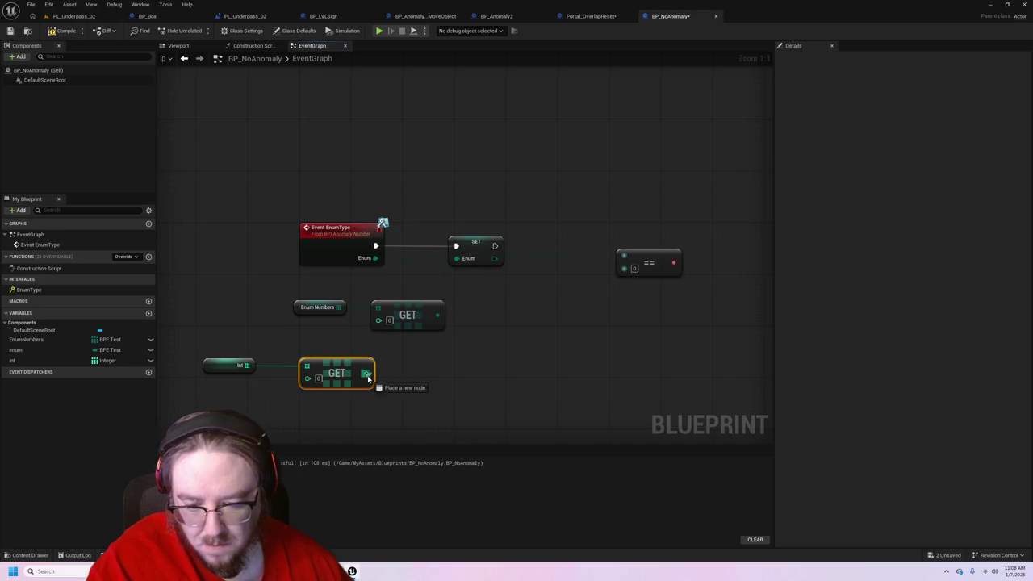
# - Tidy the GET and int nodes, and wire SET's Enum output into the == node's top input
pyautogui.moveTo(355, 380); pyautogui.dragTo(361, 354)
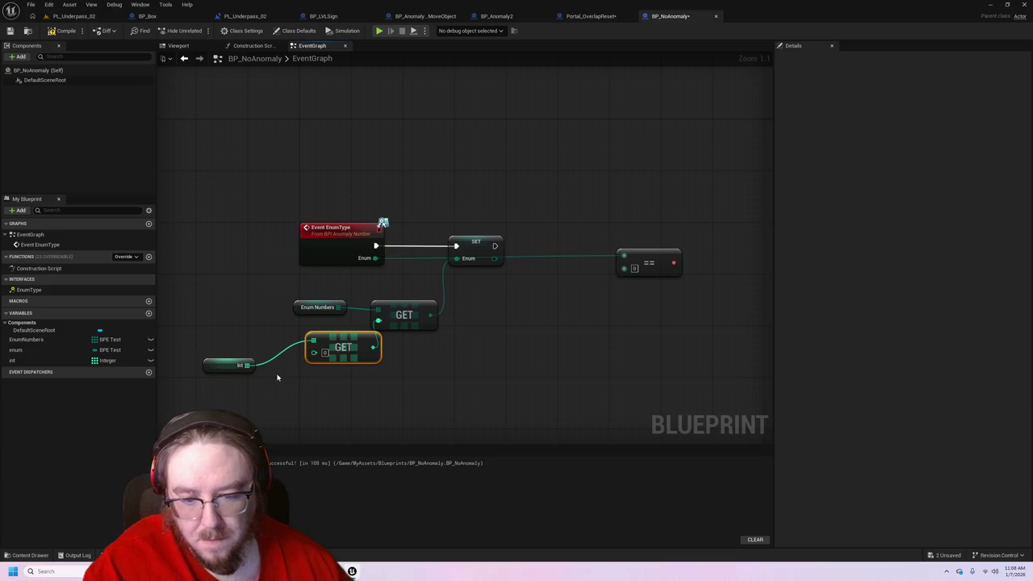
pyautogui.moveTo(211, 372); pyautogui.dragTo(244, 346)
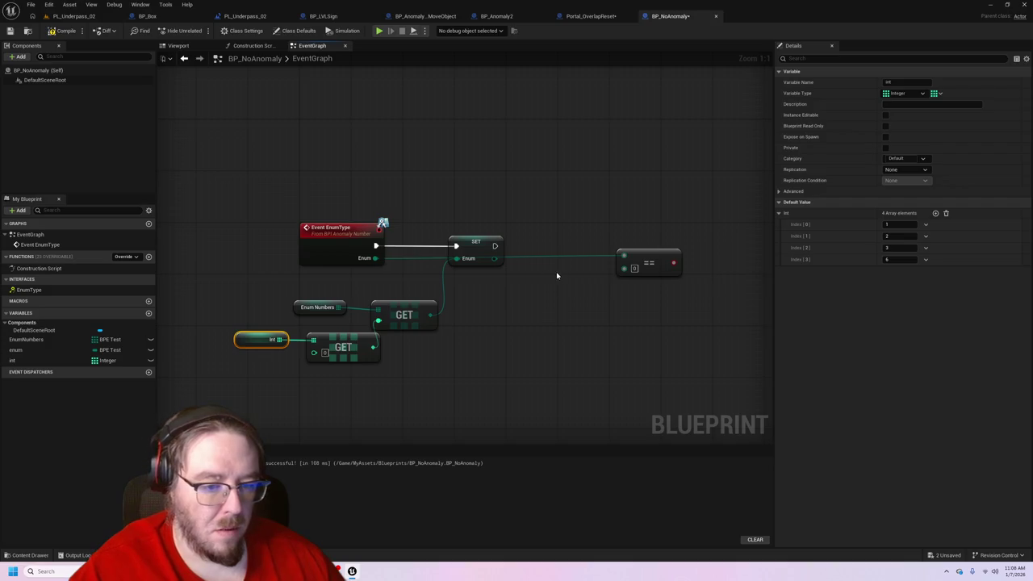
pyautogui.moveTo(496, 258)
pyautogui.mouseDown()
pyautogui.moveTo(628, 267)
pyautogui.moveTo(608, 290)
pyautogui.moveTo(624, 256)
pyautogui.mouseUp()
pyautogui.click(647, 259)
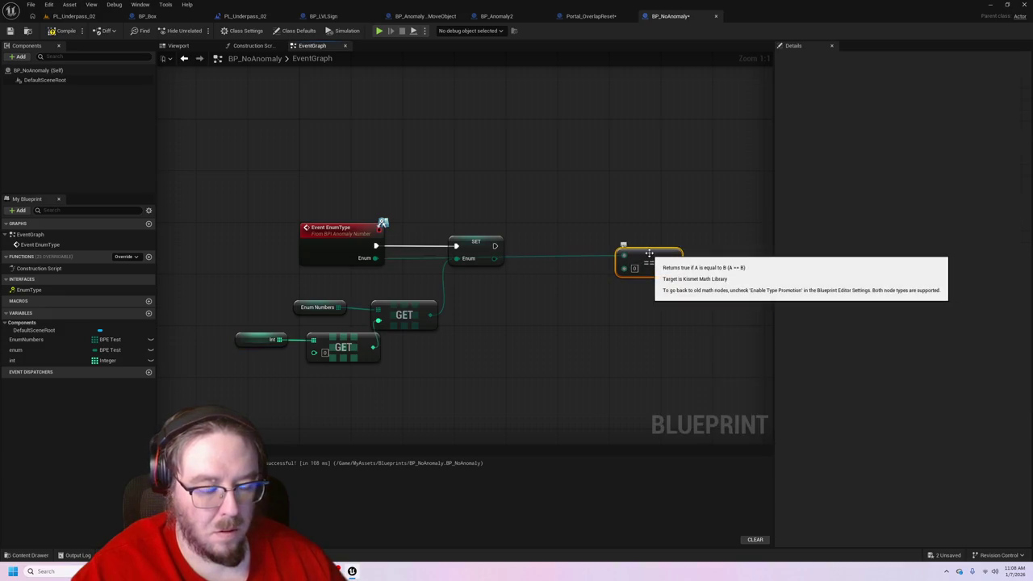
# - Replace the == node with a new Equal comparison fed by SET's Enum value
pyautogui.press('Delete')
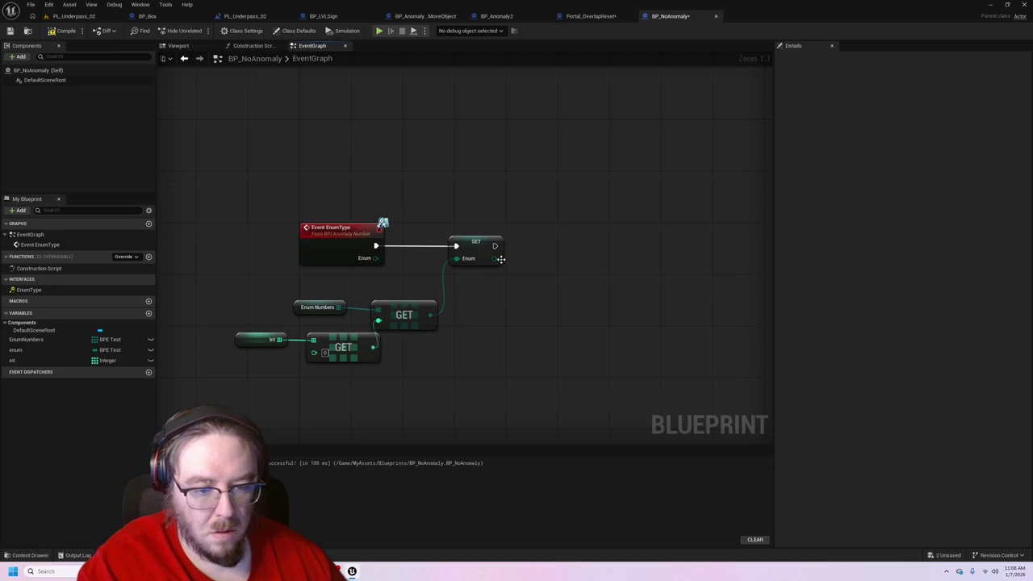
pyautogui.moveTo(500, 259); pyautogui.dragTo(583, 264)
pyautogui.write('=')
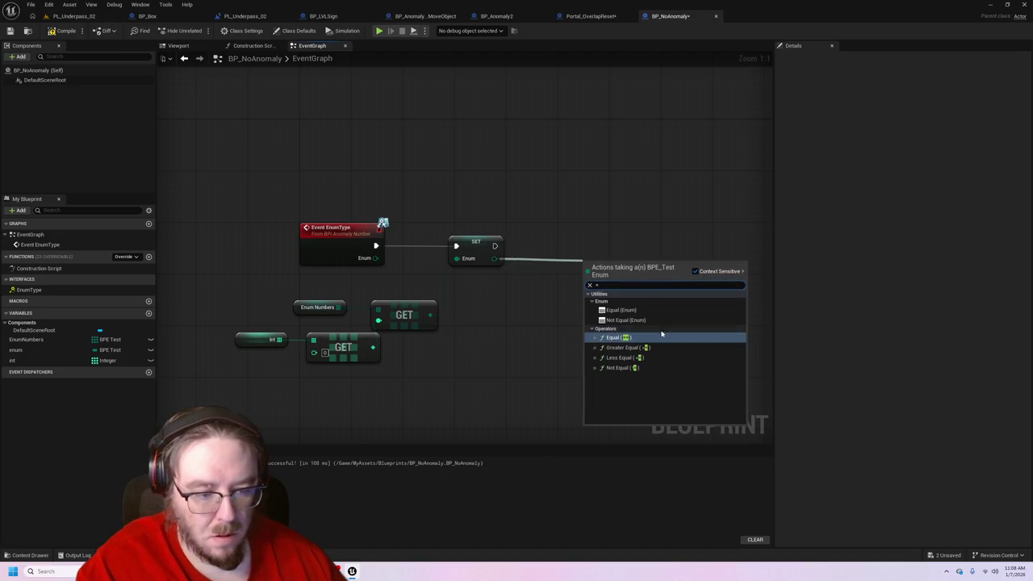
pyautogui.click(664, 337)
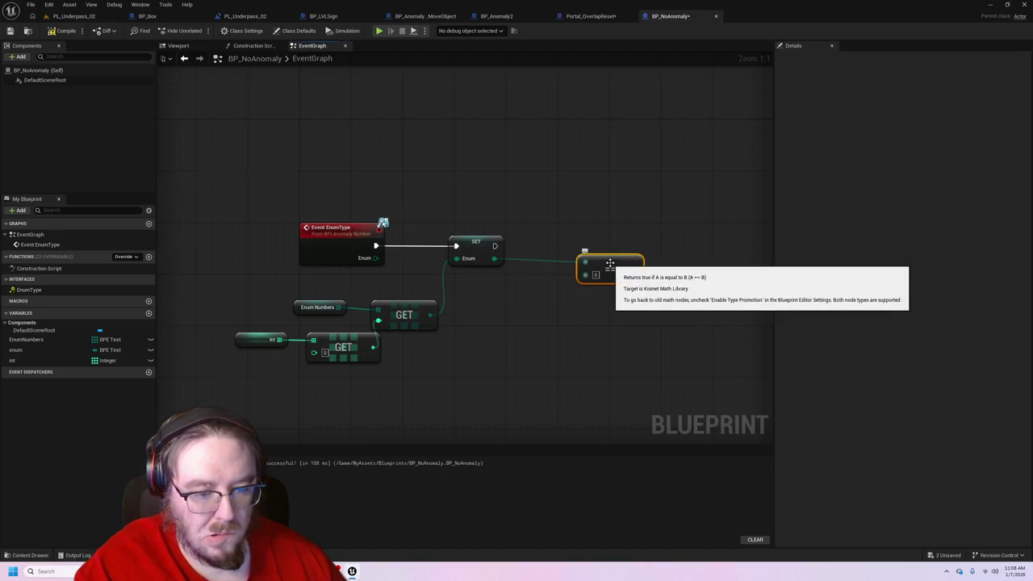
pyautogui.moveTo(611, 266); pyautogui.dragTo(623, 267)
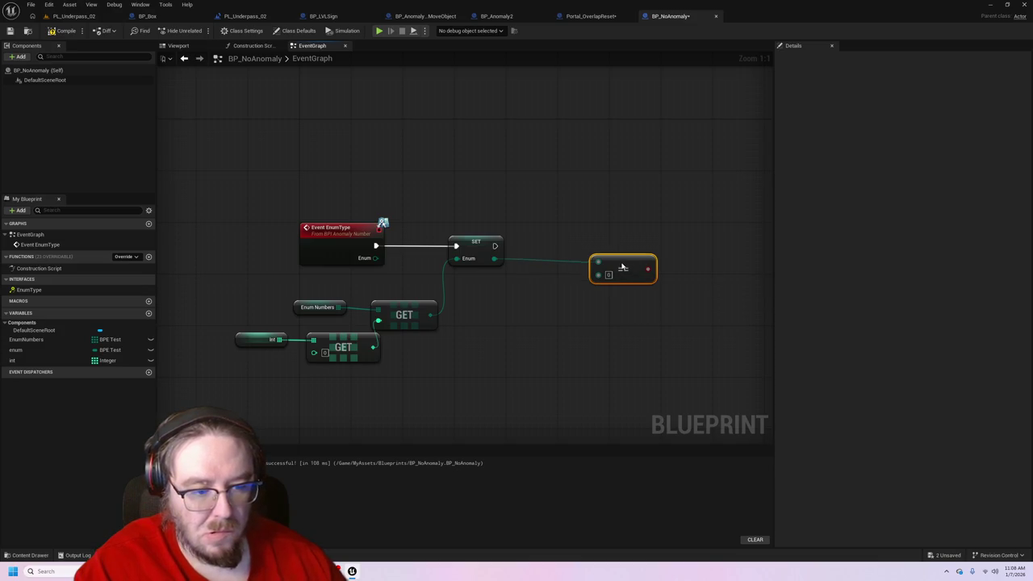
# - Check the PL_Underpass_02 level blueprint and delete the comparison node from BP_NoAnomaly
pyautogui.click(245, 17)
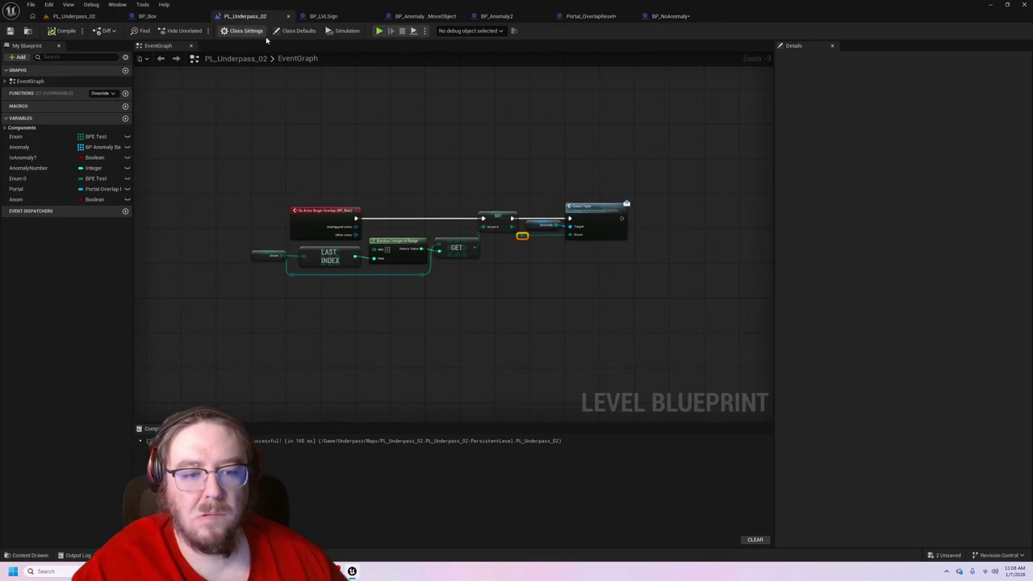
pyautogui.click(670, 16)
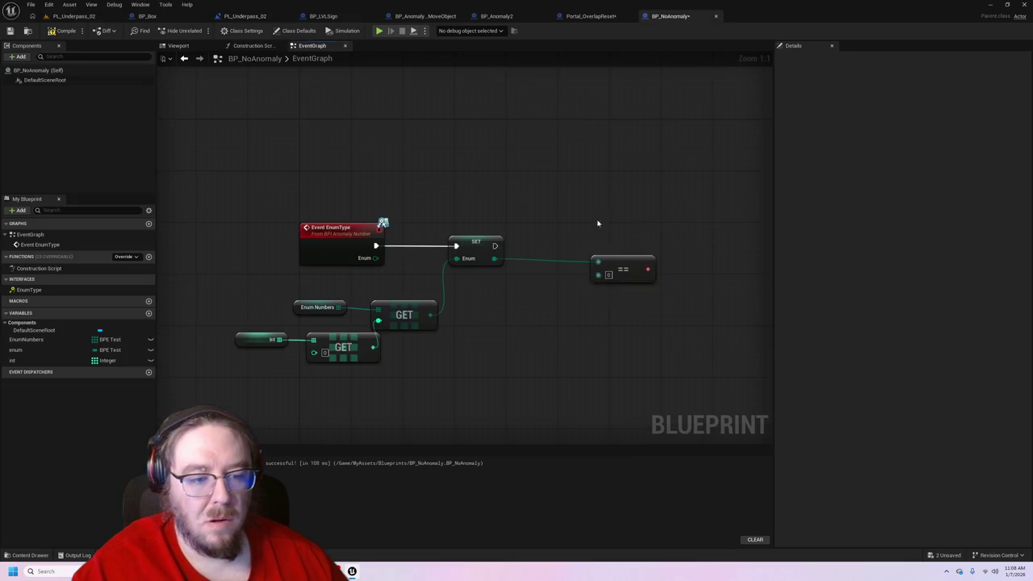
pyautogui.press('Delete')
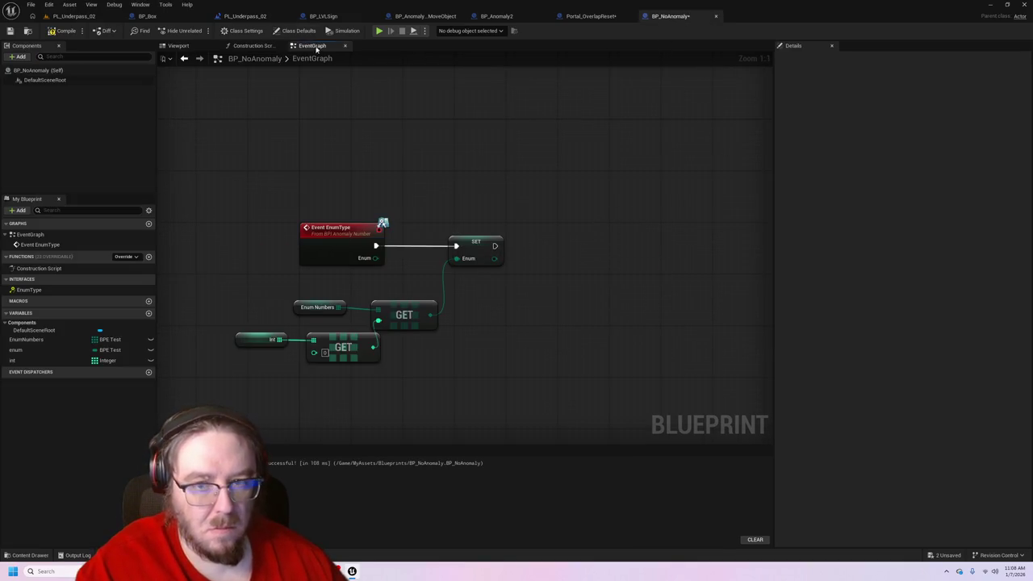
pyautogui.click(246, 17)
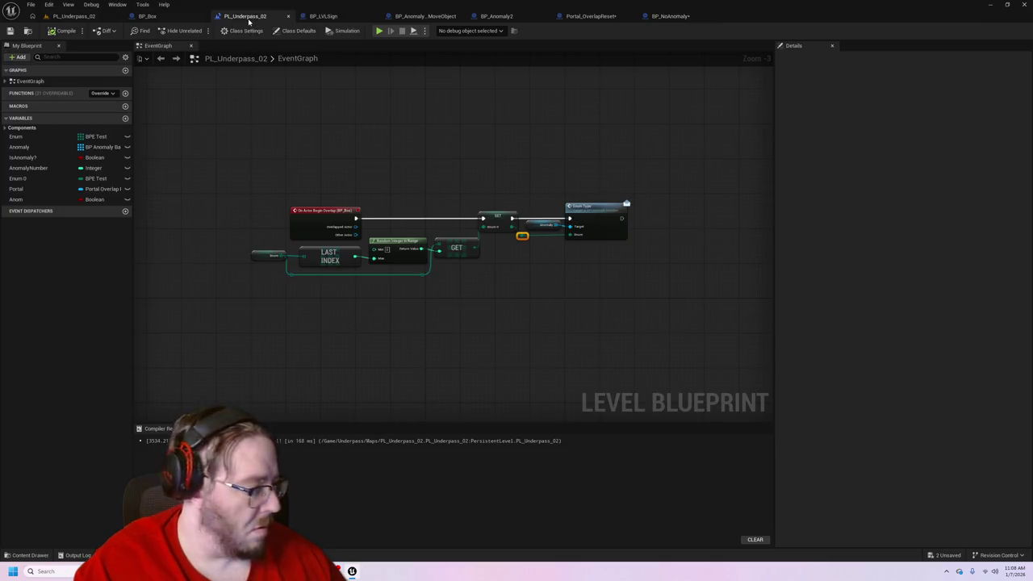
pyautogui.click(670, 16)
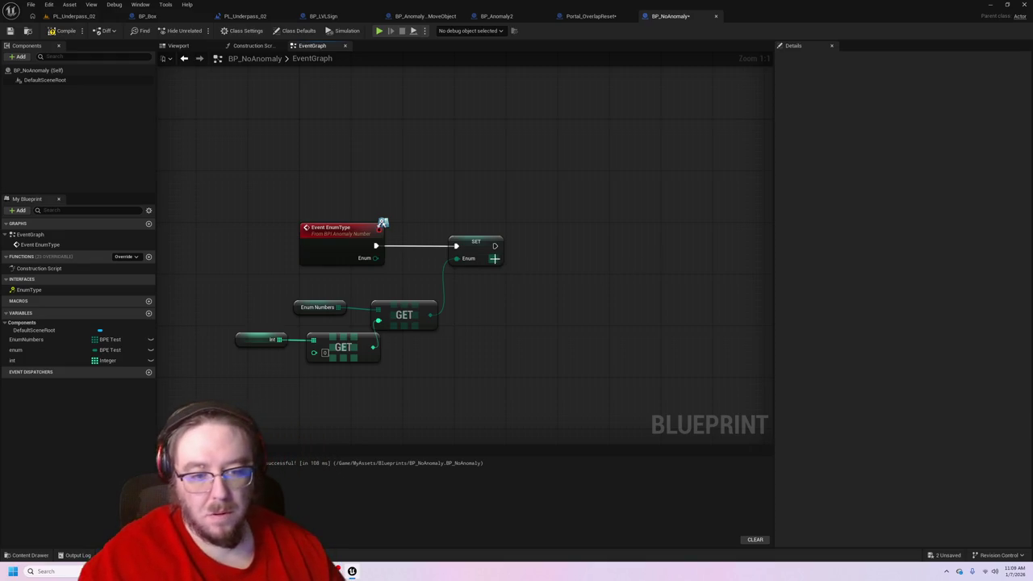
# - Add an Enum Type call after SET, fed by SET's Enum output, then view PL_Underpass_02
pyautogui.moveTo(495, 245); pyautogui.dragTo(584, 249)
pyautogui.write('enum')
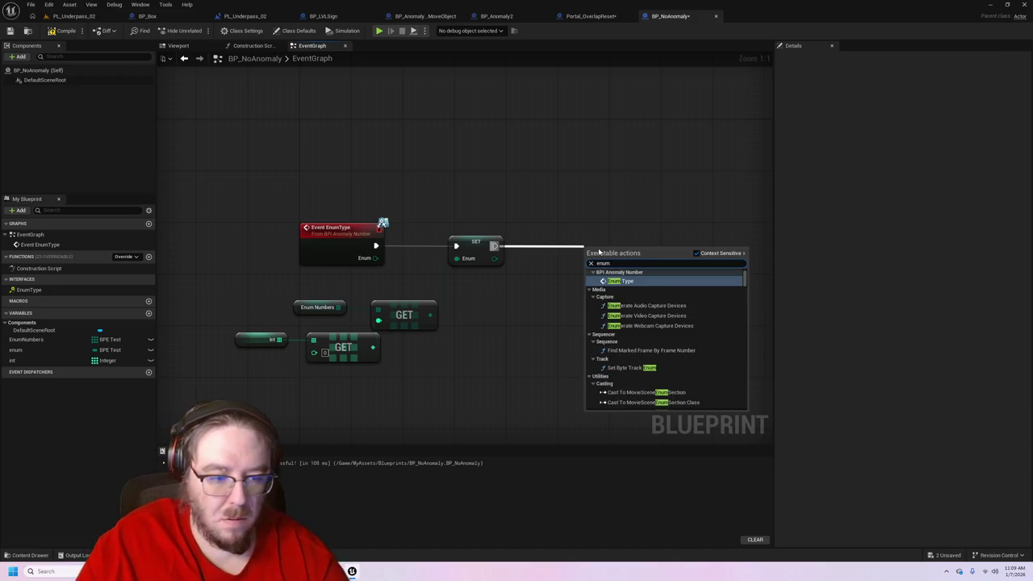
pyautogui.press('Return')
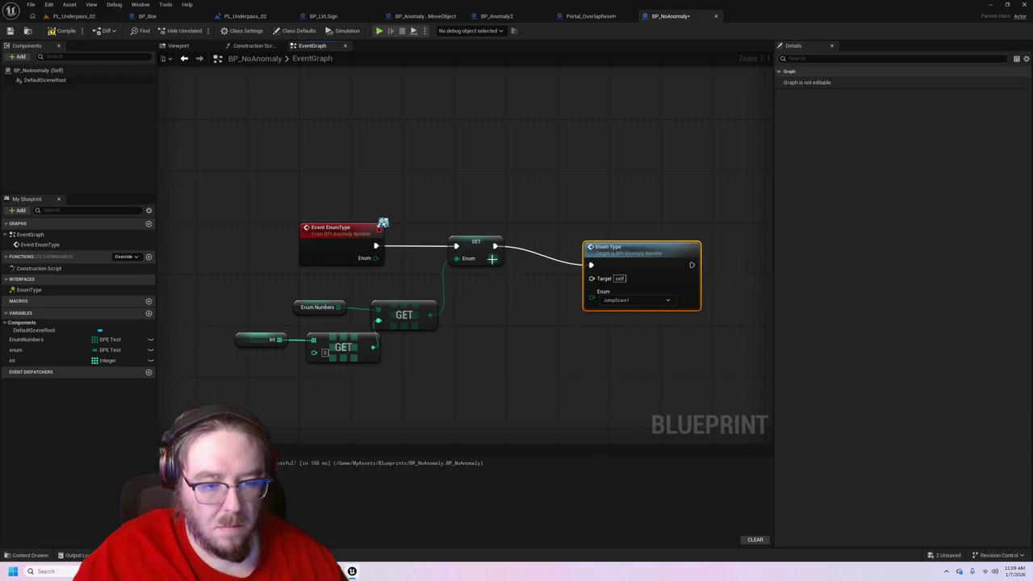
pyautogui.moveTo(492, 258); pyautogui.dragTo(594, 295)
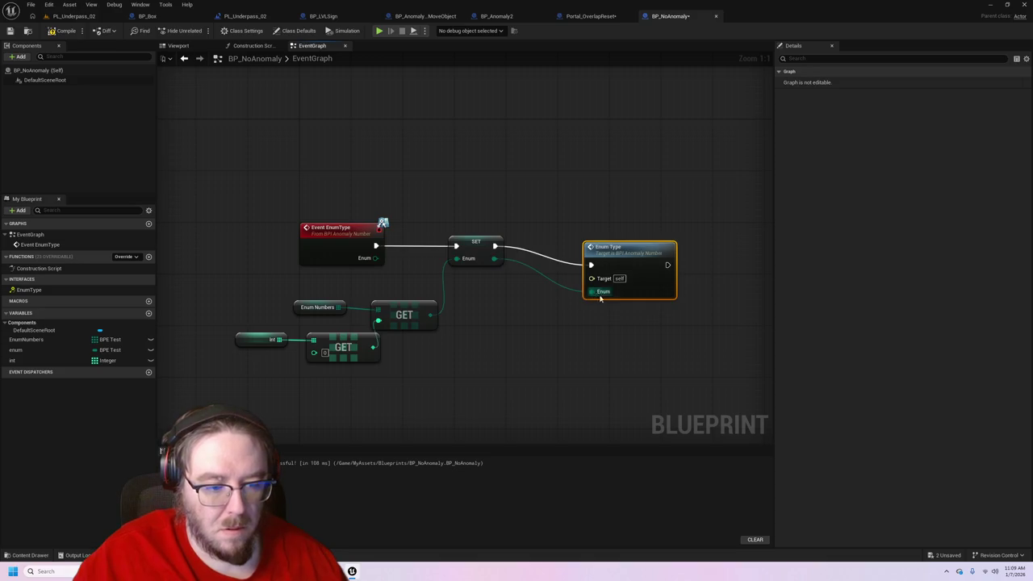
pyautogui.click(246, 16)
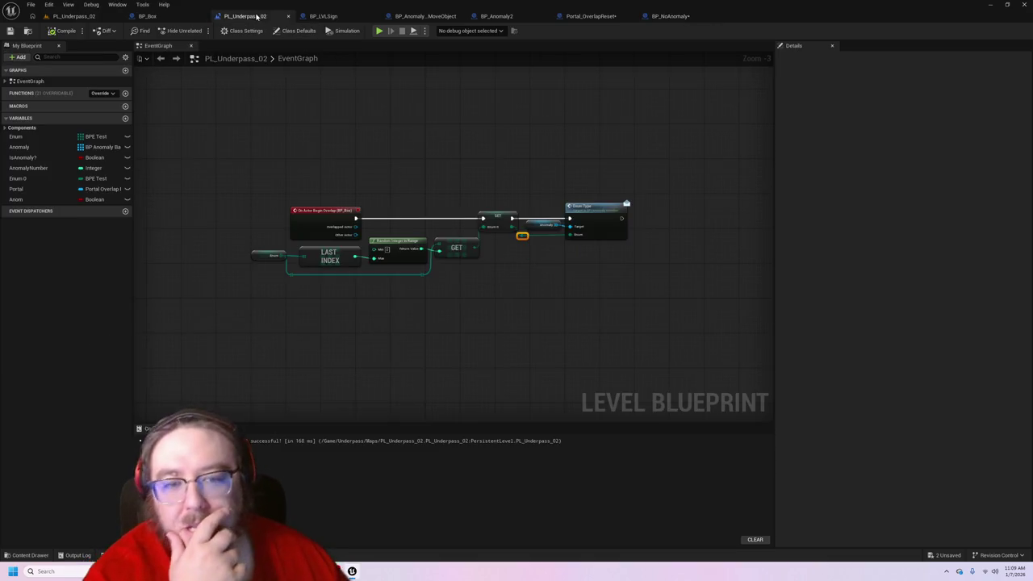
# - Add a variable named anomaly typed as a BP Anomaly Base reference
pyautogui.click(670, 16)
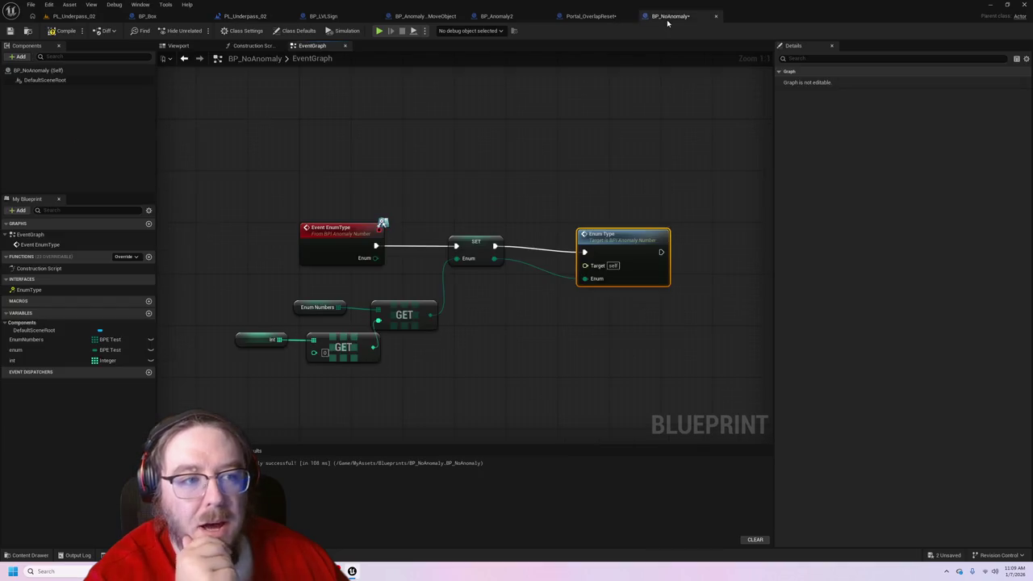
pyautogui.click(149, 313)
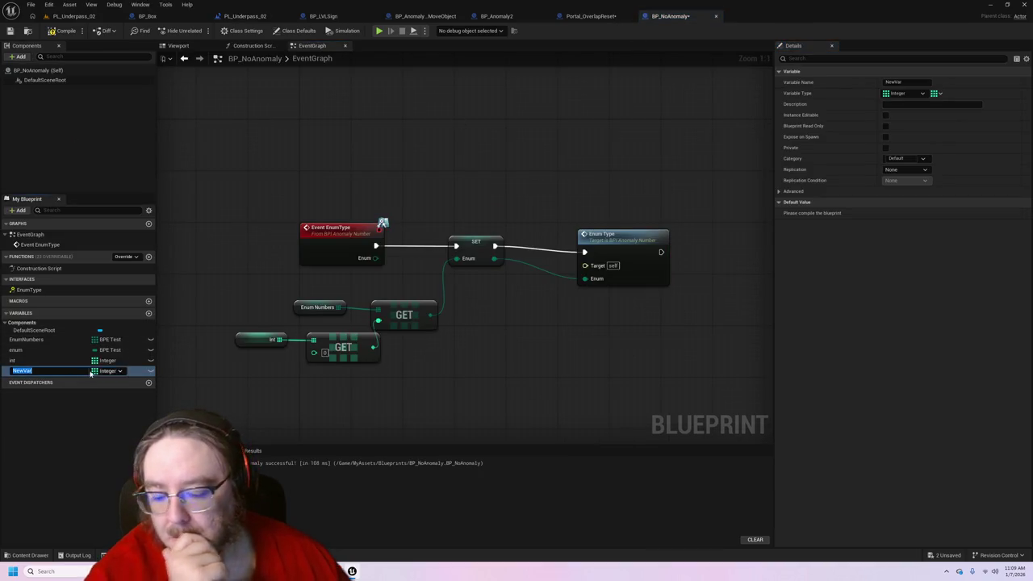
pyautogui.write('anomaly')
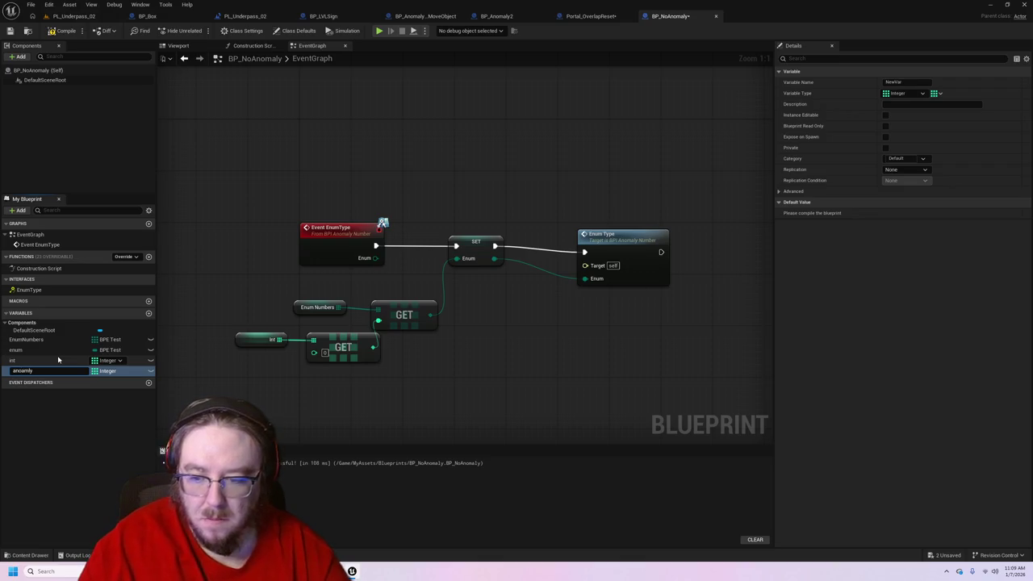
pyautogui.press('Return')
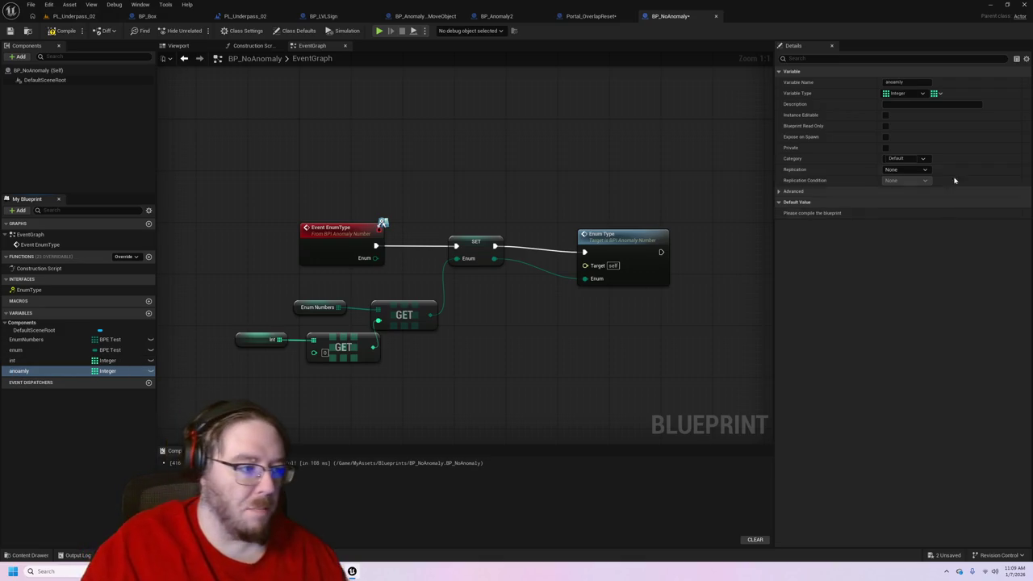
pyautogui.click(108, 372)
pyautogui.write('anomal')
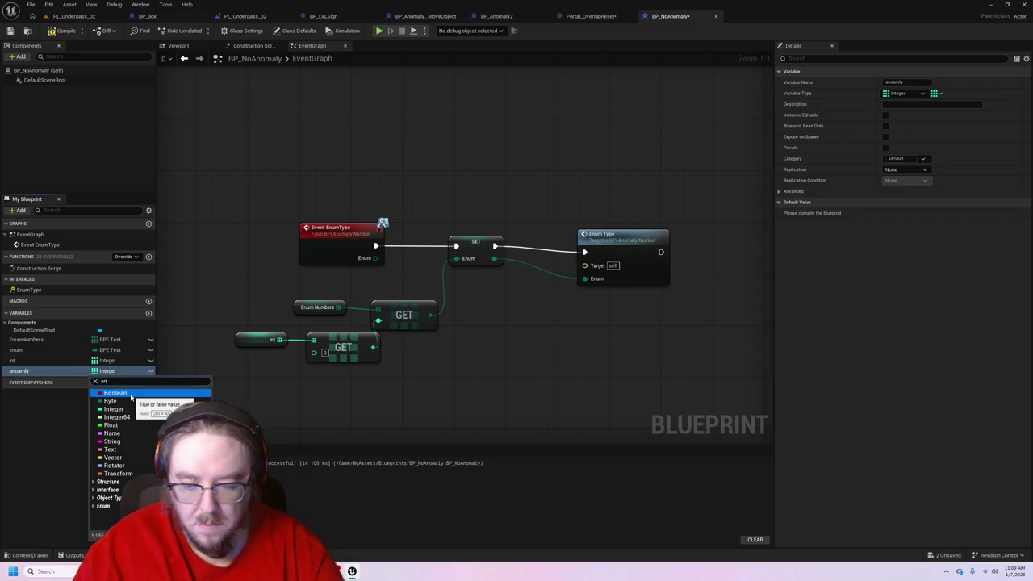
pyautogui.write('y')
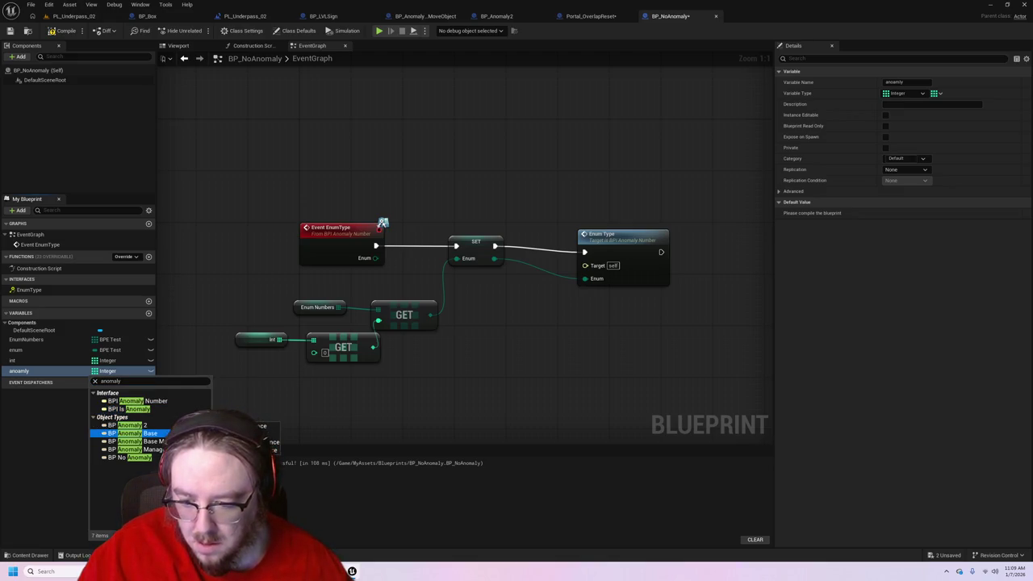
pyautogui.click(141, 434)
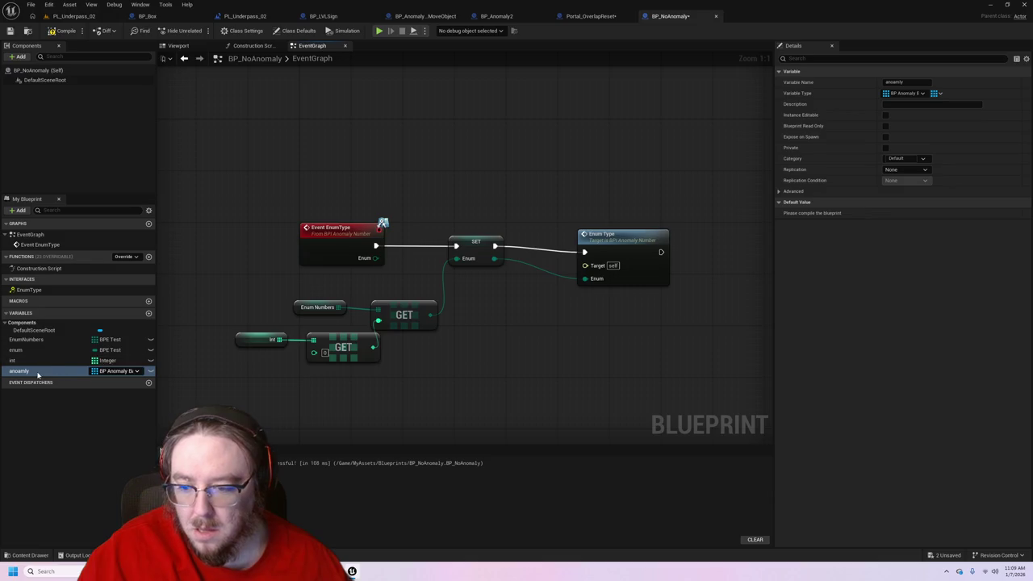
# - Delete the Enum Type node from the graph
pyautogui.moveTo(33, 371)
pyautogui.mouseDown()
pyautogui.moveTo(486, 311)
pyautogui.moveTo(578, 284)
pyautogui.moveTo(585, 266)
pyautogui.mouseUp()
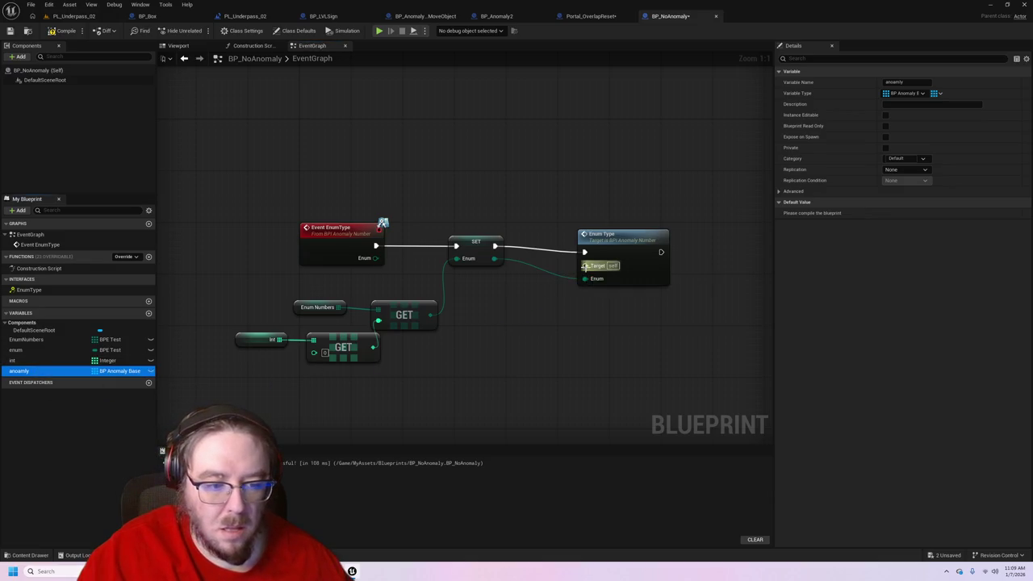
pyautogui.click(631, 234)
pyautogui.press('Delete')
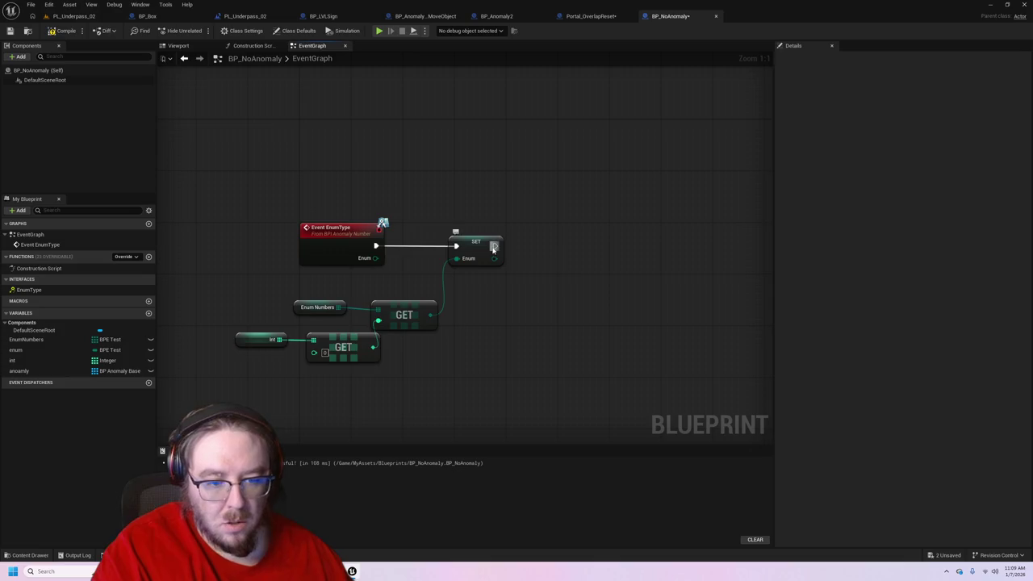
# - Abandon a search from SET and inspect the level blueprint's Enum Type node for reference
pyautogui.moveTo(494, 246); pyautogui.dragTo(564, 249)
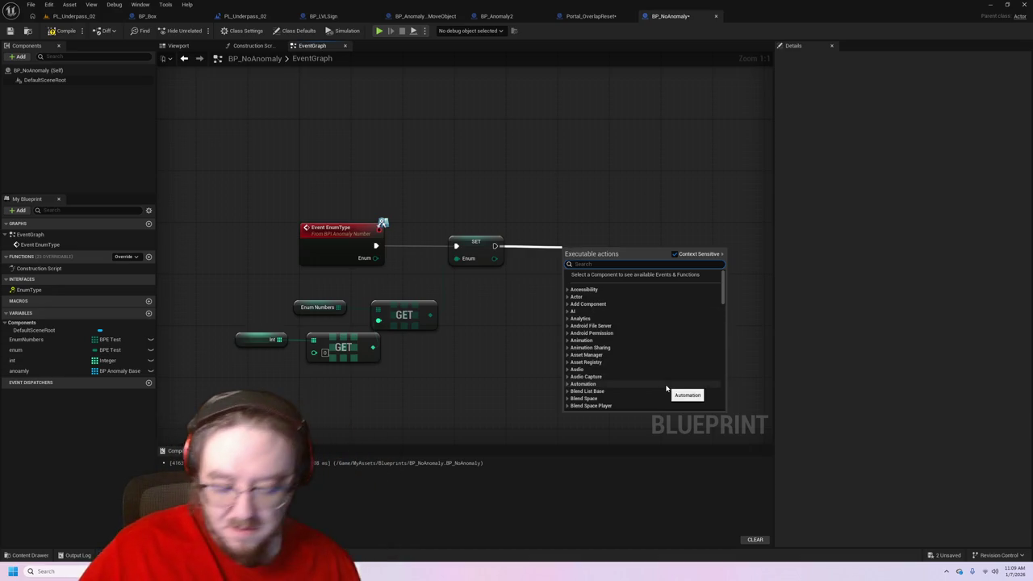
pyautogui.write('an')
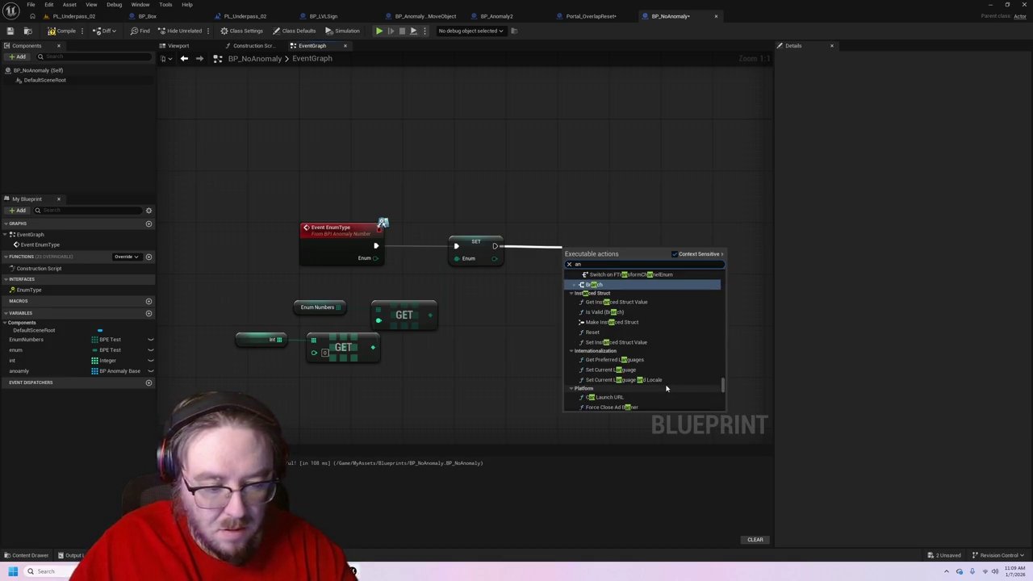
pyautogui.press('BackSpace')
pyautogui.press('BackSpace')
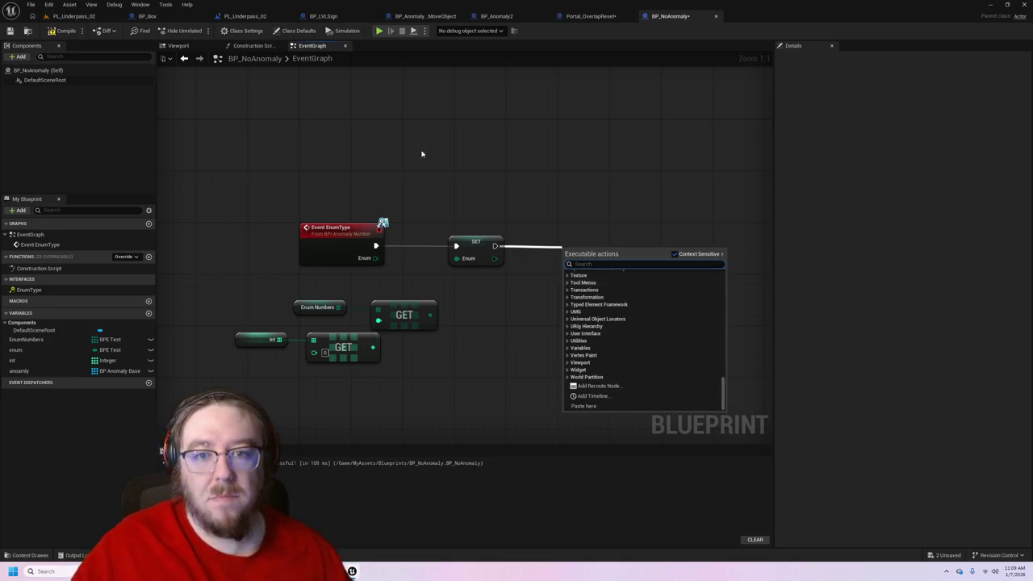
pyautogui.press('Escape')
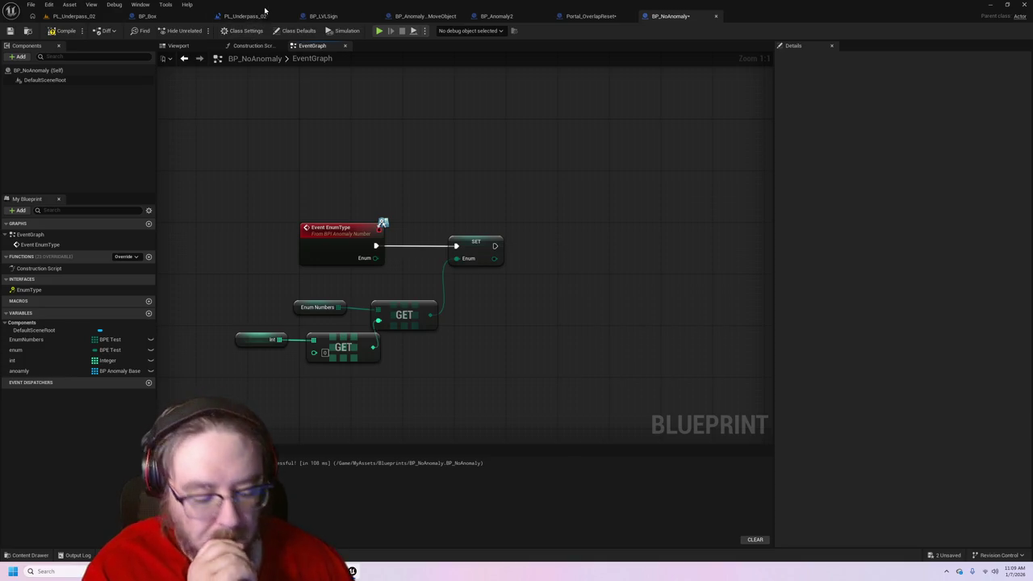
pyautogui.click(244, 16)
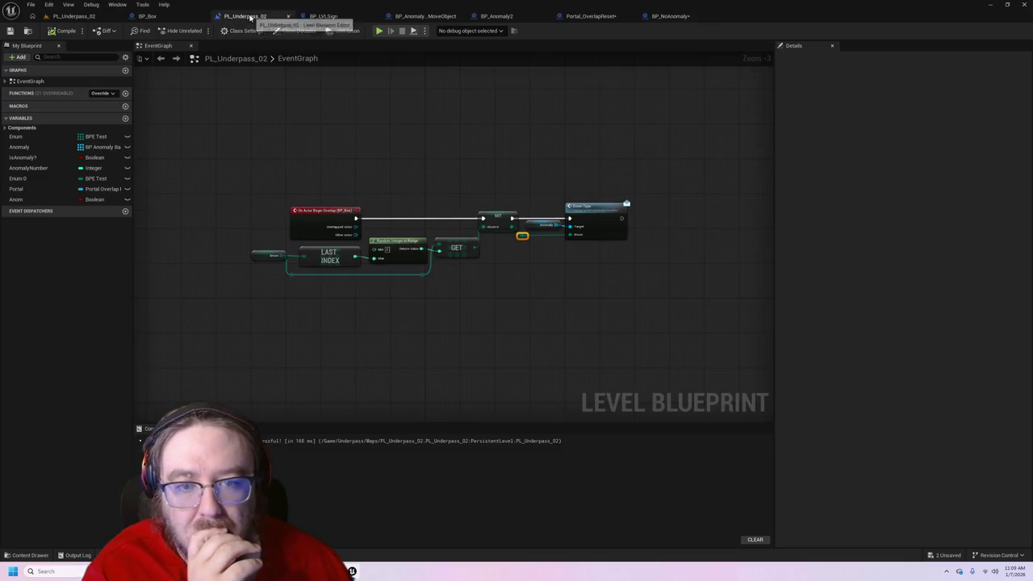
pyautogui.click(599, 209)
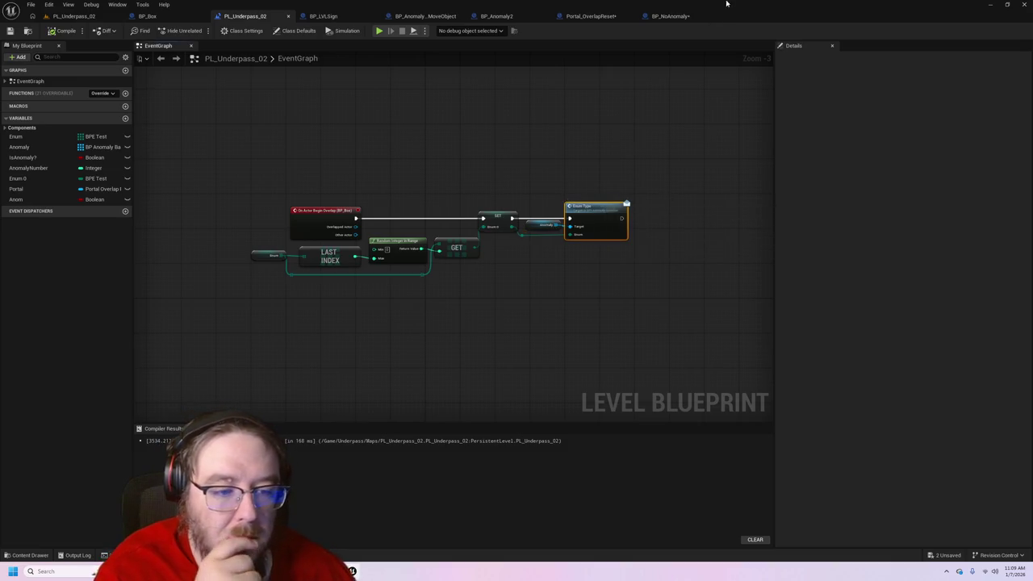
pyautogui.click(669, 16)
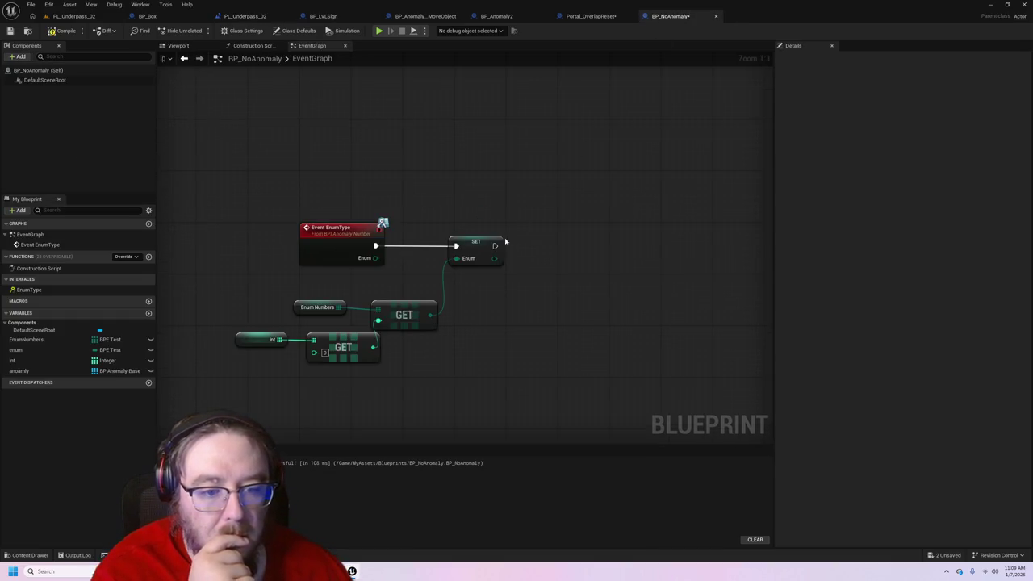
# - Add the Enum Type call after SET via 'enumt' and wire SET's Enum output into it
pyautogui.moveTo(495, 246); pyautogui.dragTo(523, 244)
pyautogui.write('en')
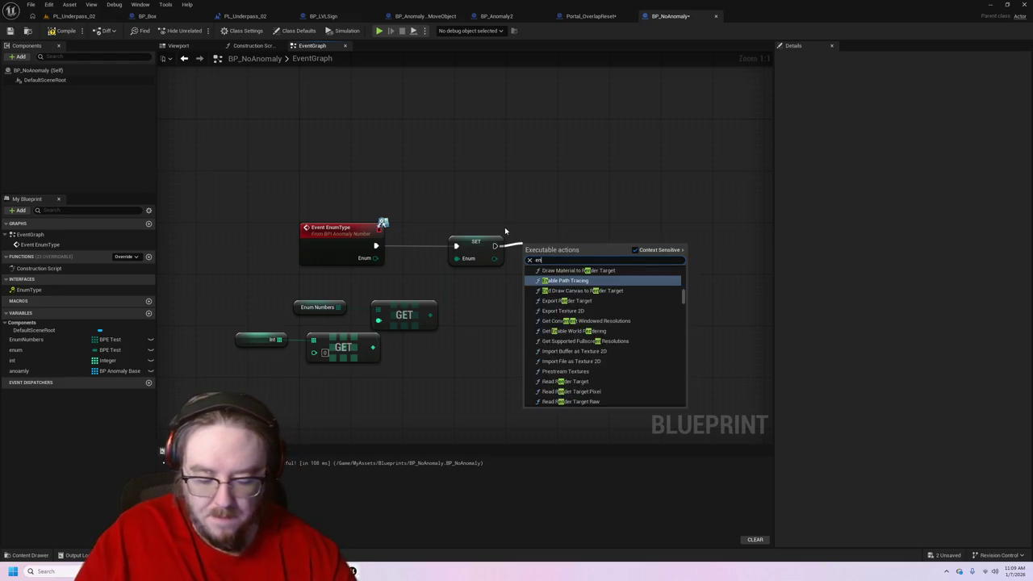
pyautogui.write('umt')
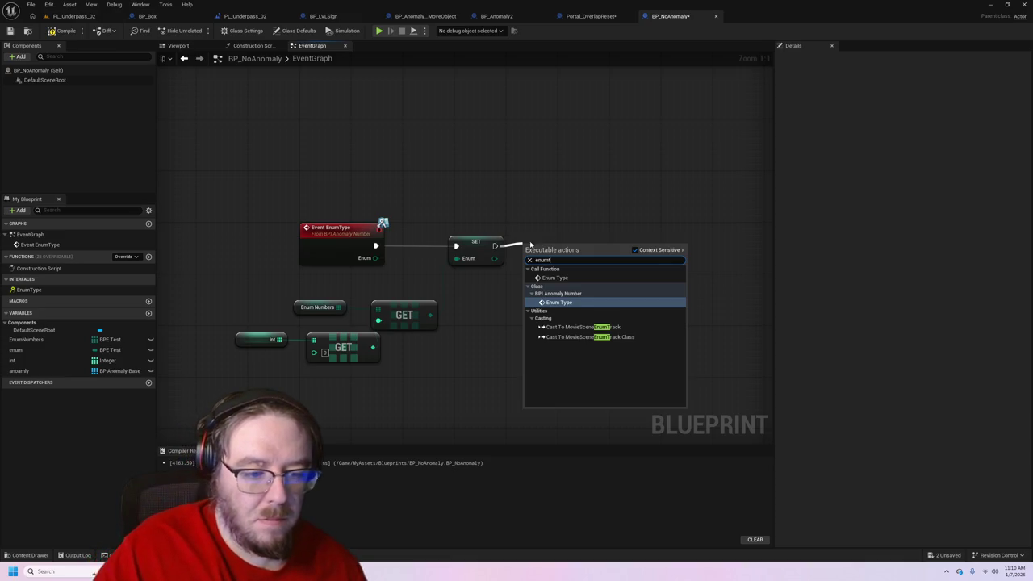
pyautogui.click(555, 278)
pyautogui.moveTo(603, 252); pyautogui.dragTo(636, 234)
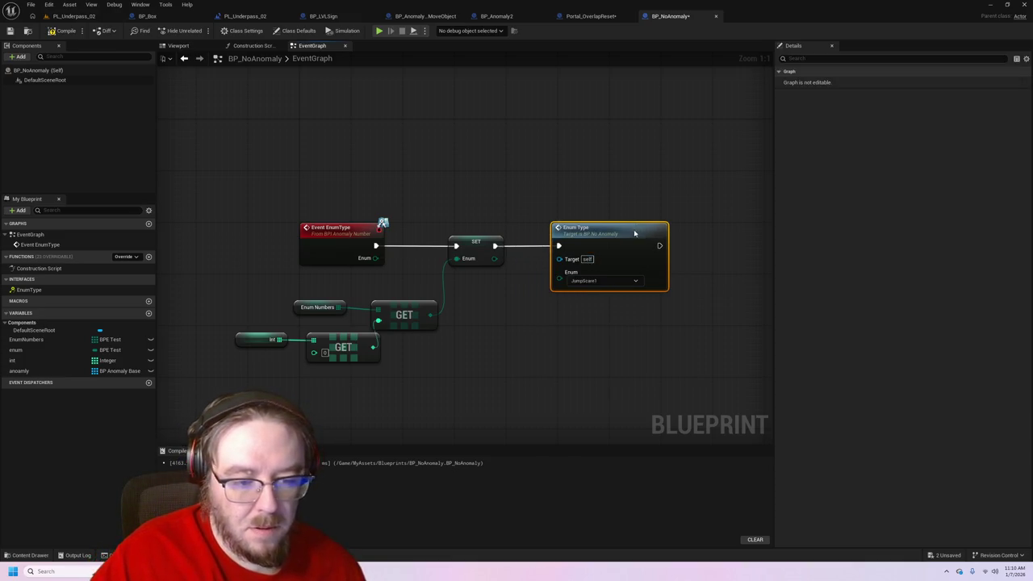
pyautogui.moveTo(494, 259)
pyautogui.mouseDown()
pyautogui.moveTo(581, 286)
pyautogui.moveTo(561, 273)
pyautogui.mouseUp()
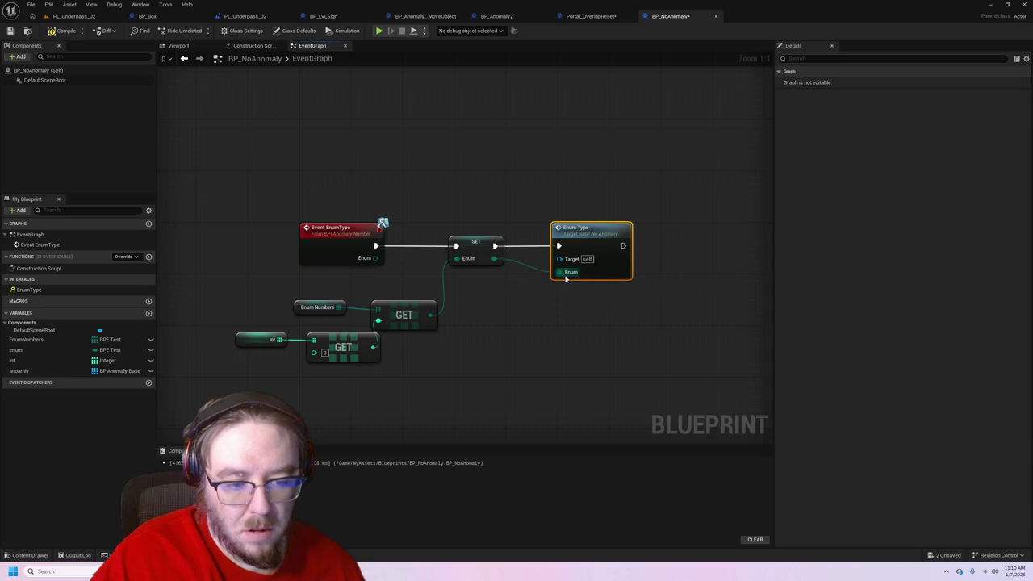
pyautogui.click(32, 372)
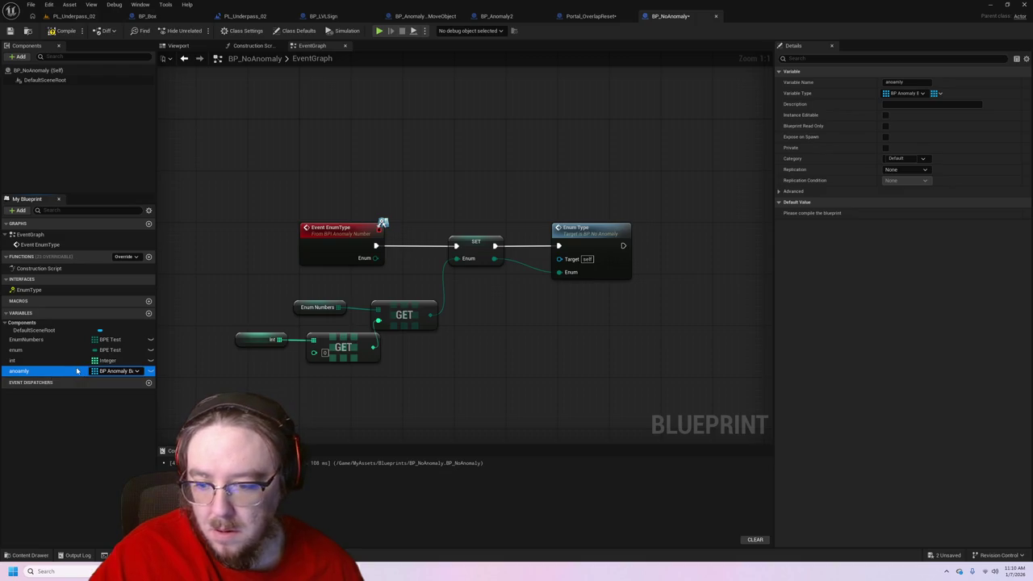
# - Try an anomaly getter on Enum Type's Target, then delete that getter node
pyautogui.moveTo(543, 325); pyautogui.dragTo(559, 263)
pyautogui.click(565, 329)
pyautogui.click(65, 30)
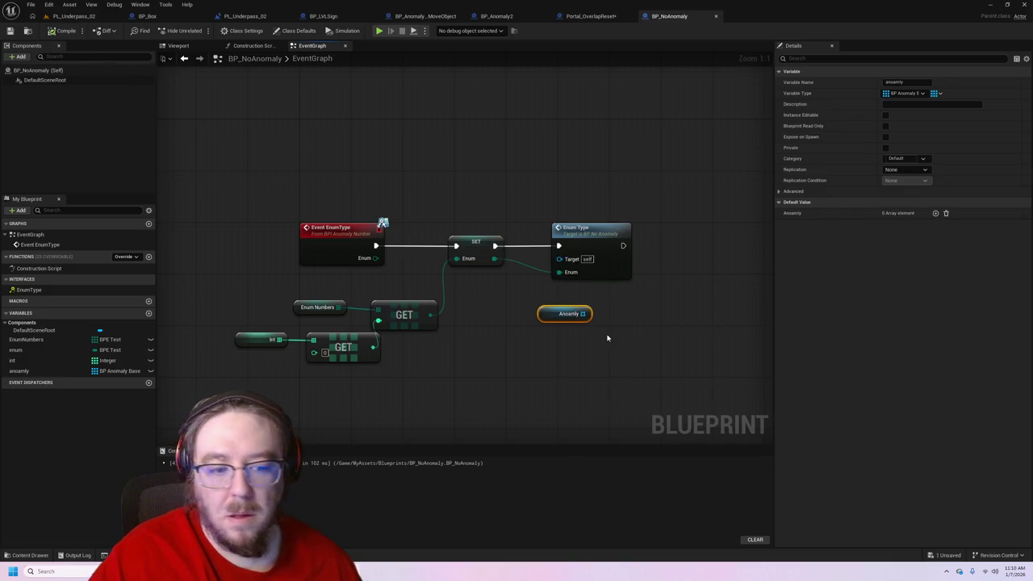
pyautogui.moveTo(583, 313); pyautogui.dragTo(560, 262)
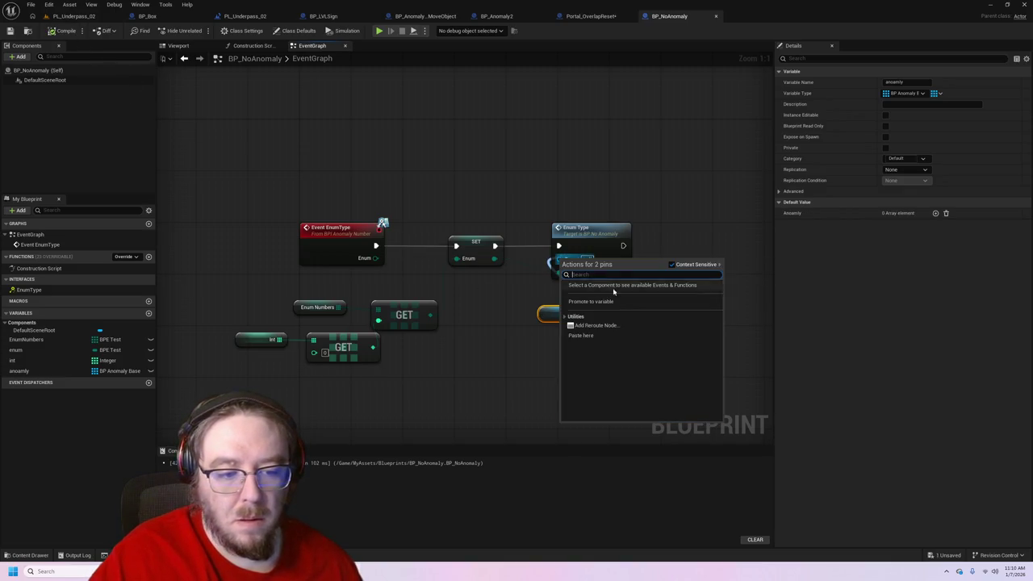
pyautogui.click(535, 307)
pyautogui.moveTo(560, 320); pyautogui.dragTo(509, 293)
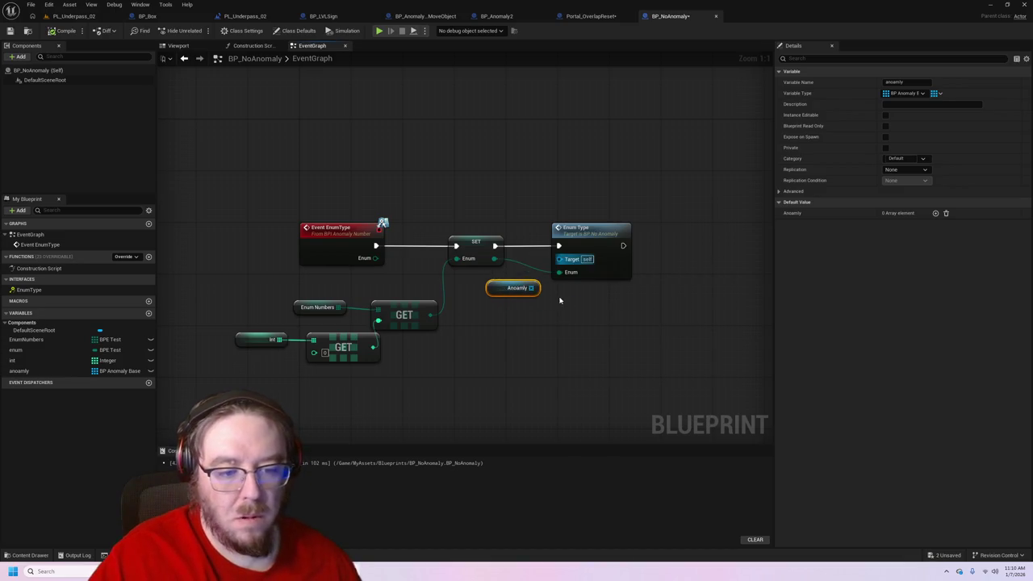
pyautogui.click(936, 212)
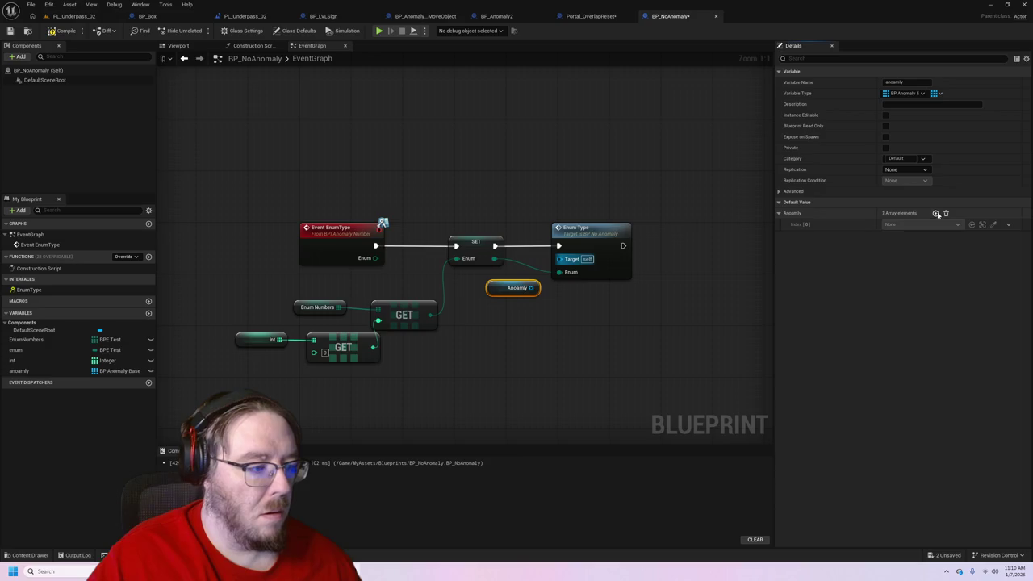
pyautogui.click(936, 212)
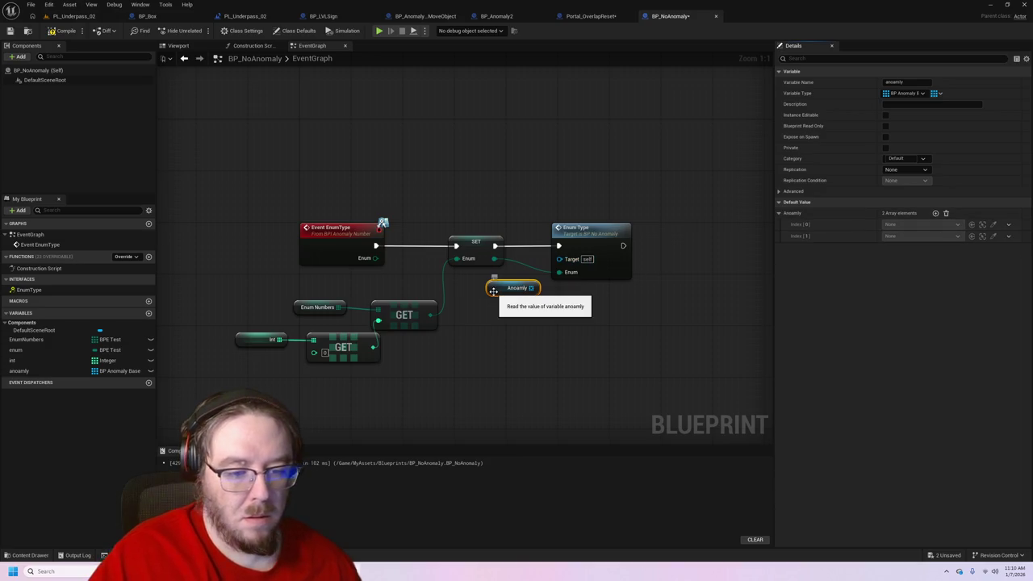
pyautogui.press('Delete')
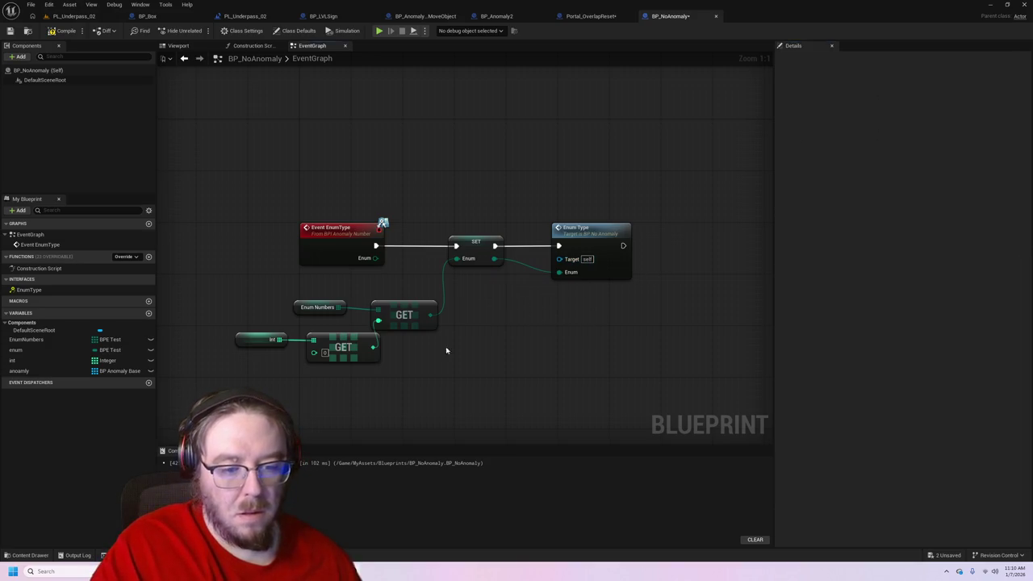
# - Switch the anomaly variable's container from Array to Single and compile
pyautogui.click(121, 370)
pyautogui.click(73, 367)
pyautogui.click(74, 370)
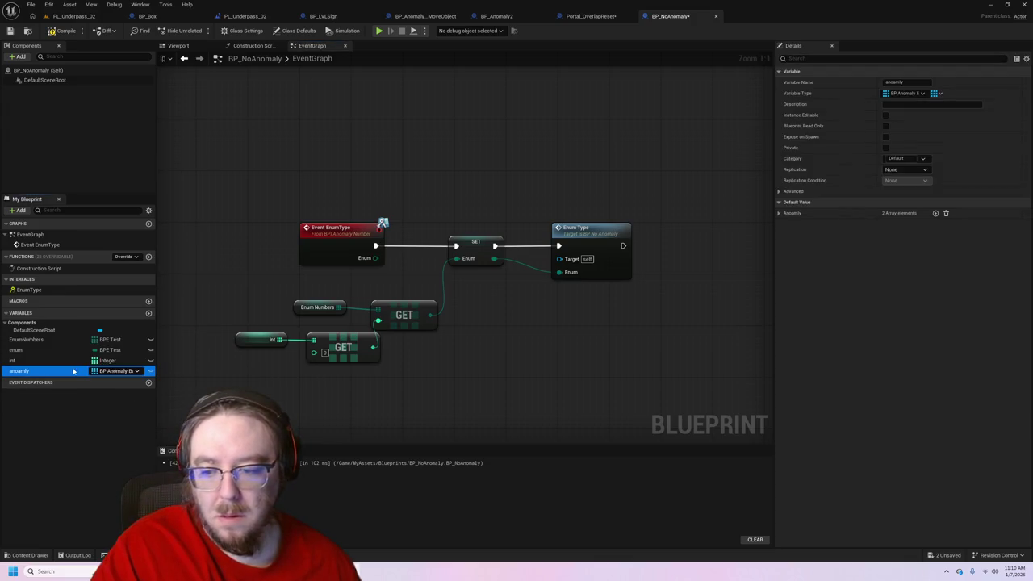
pyautogui.click(937, 93)
pyautogui.click(933, 106)
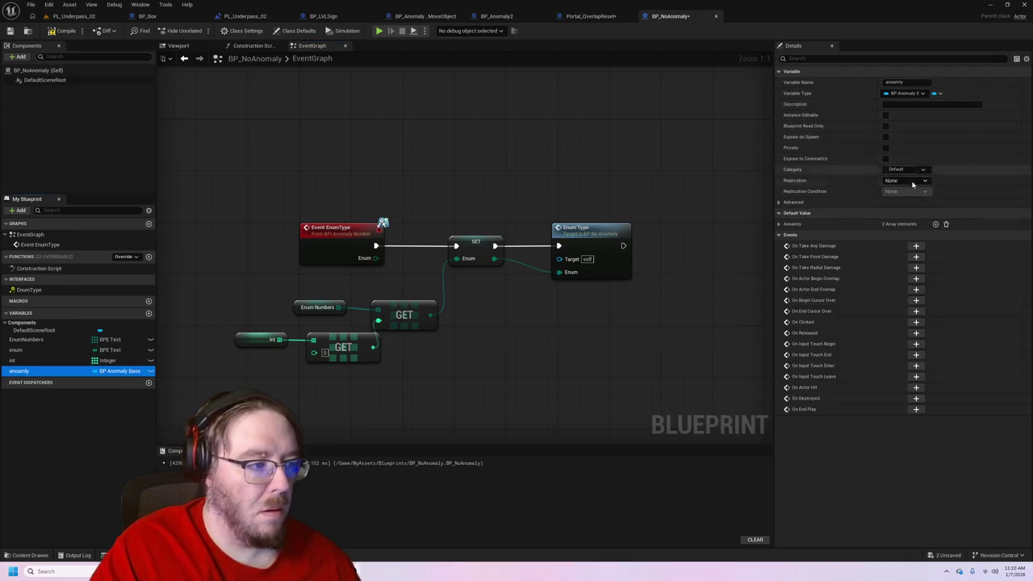
pyautogui.click(60, 41)
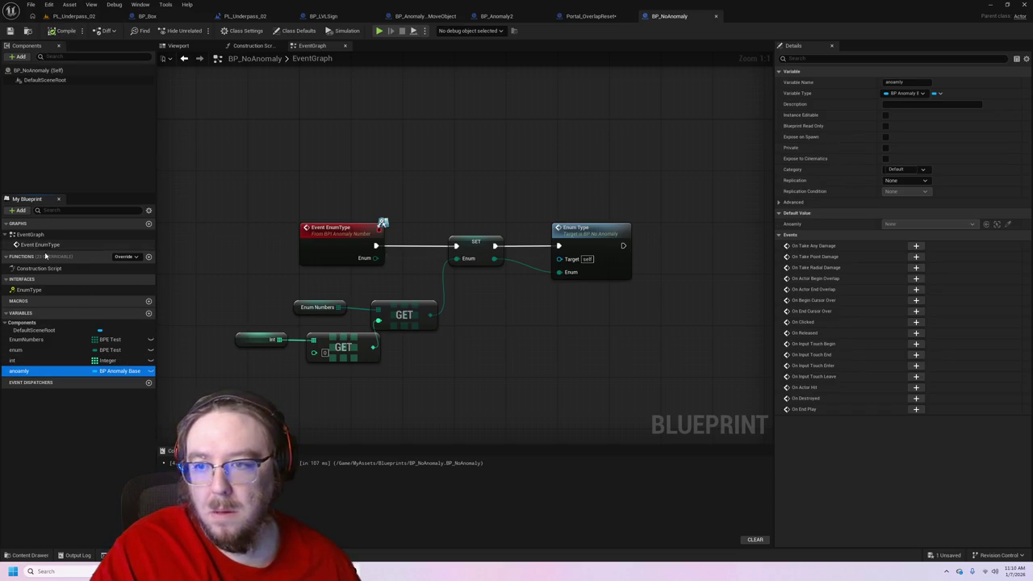
# - Place an anomaly getter beside Enum Type for its Target, then view PL_Underpass_02
pyautogui.moveTo(121, 372)
pyautogui.mouseDown()
pyautogui.moveTo(143, 418)
pyautogui.moveTo(524, 275)
pyautogui.moveTo(565, 282)
pyautogui.moveTo(476, 331)
pyautogui.moveTo(552, 259)
pyautogui.moveTo(566, 261)
pyautogui.mouseUp()
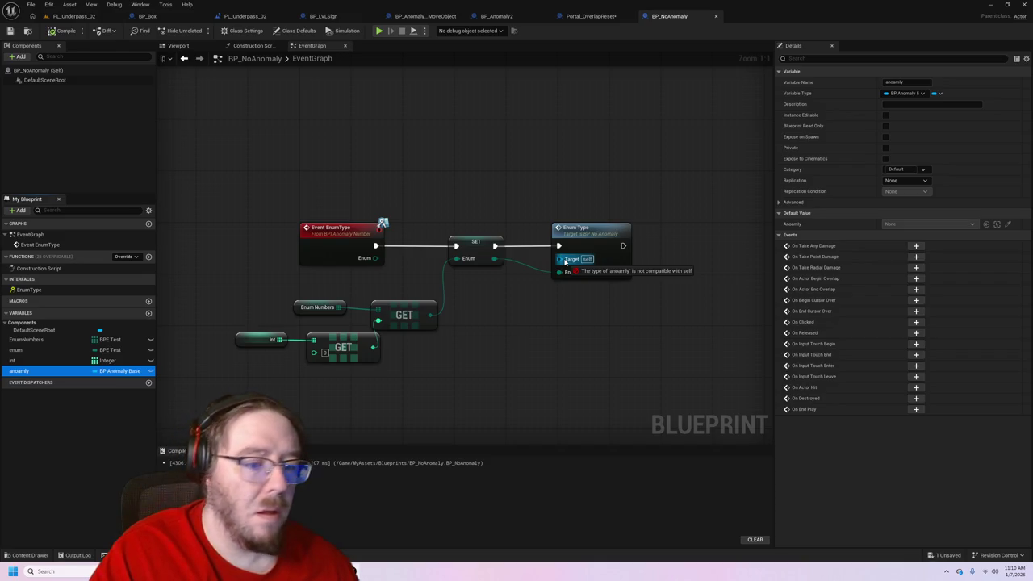
pyautogui.moveTo(565, 262)
pyautogui.mouseDown()
pyautogui.moveTo(488, 286)
pyautogui.moveTo(566, 262)
pyautogui.mouseUp()
pyautogui.click(509, 297)
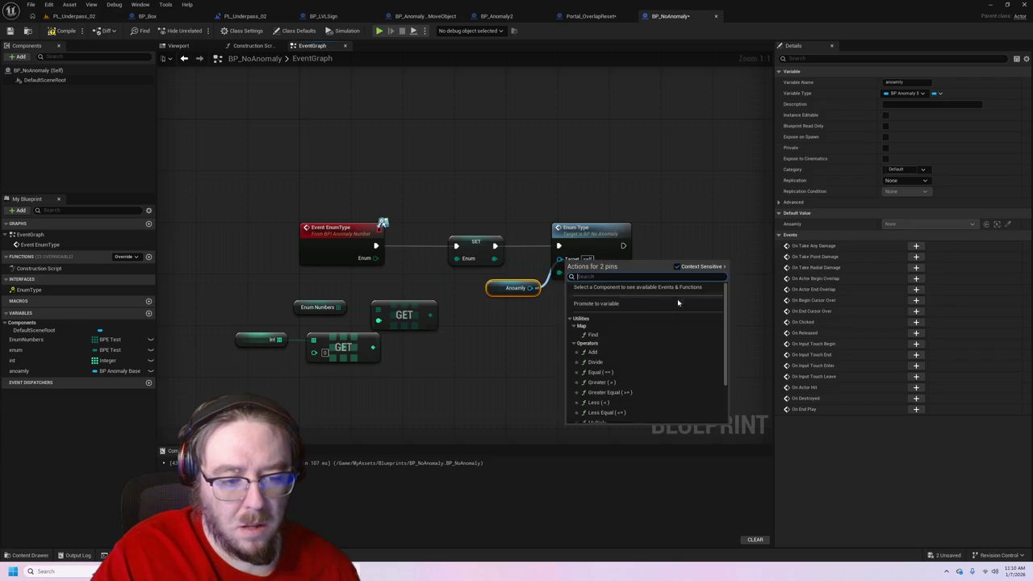
pyautogui.click(503, 339)
pyautogui.click(238, 17)
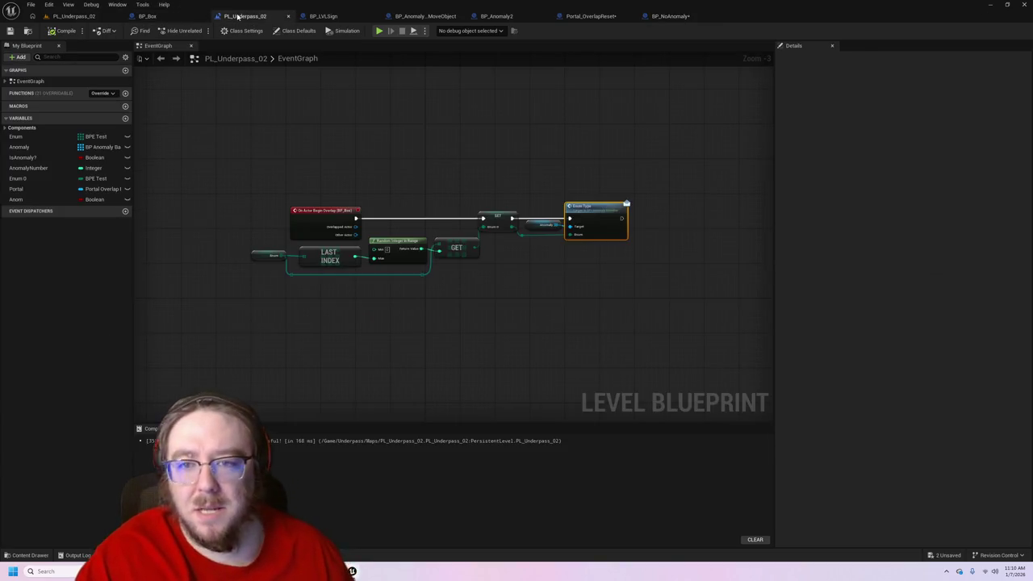
# - Inspect the level blueprint's Anomaly variable, widen the variables panel, and go back to BP_NoAnomaly
pyautogui.click(527, 226)
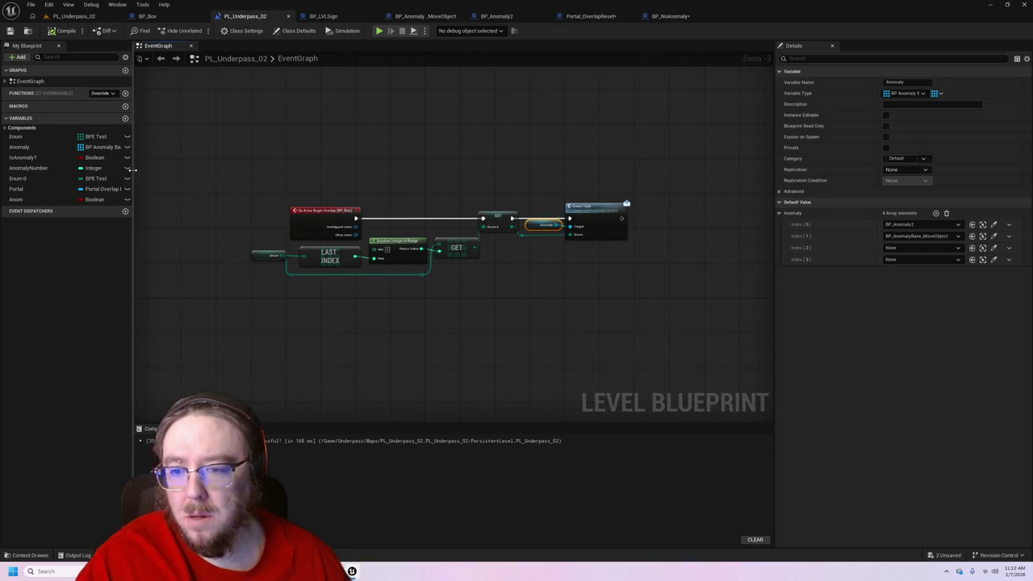
pyautogui.moveTo(133, 172)
pyautogui.mouseDown()
pyautogui.moveTo(269, 186)
pyautogui.moveTo(108, 183)
pyautogui.mouseUp()
pyautogui.click(669, 17)
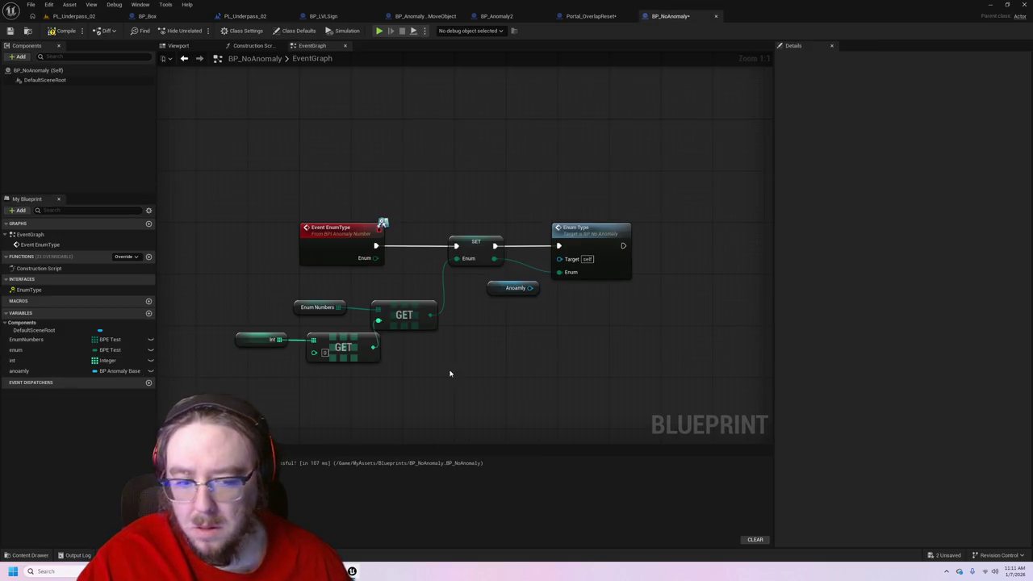
# - Change the anomaly variable's container type back to Array and confirm the type change
pyautogui.click(513, 288)
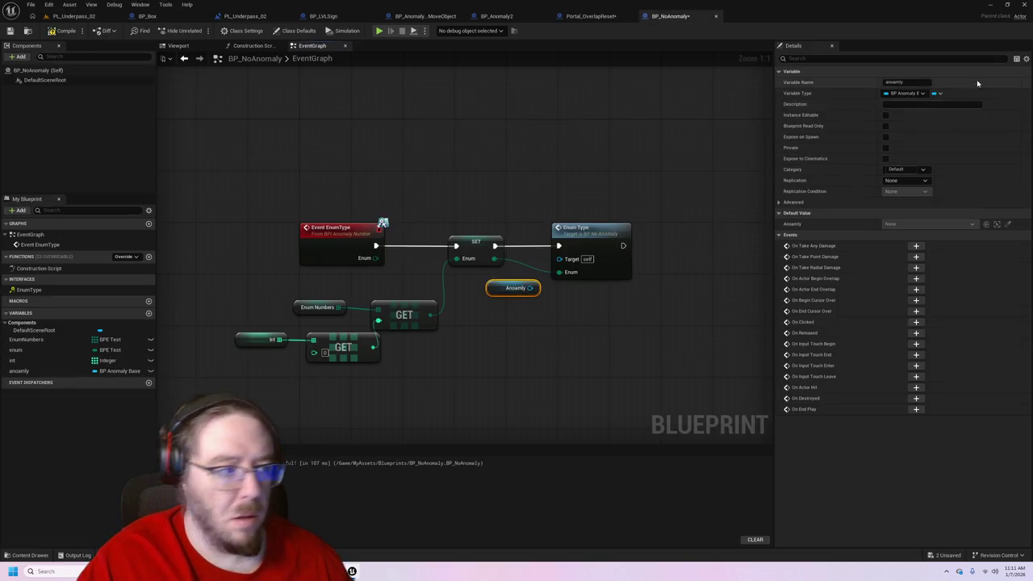
pyautogui.click(938, 94)
pyautogui.click(942, 116)
pyautogui.click(561, 300)
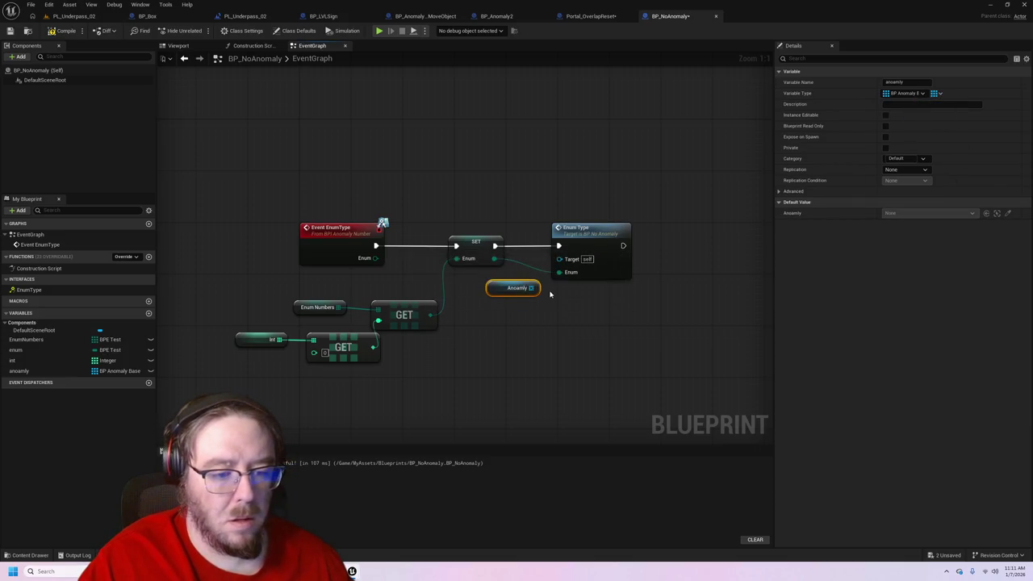
pyautogui.moveTo(574, 260); pyautogui.dragTo(574, 260)
pyautogui.click(588, 356)
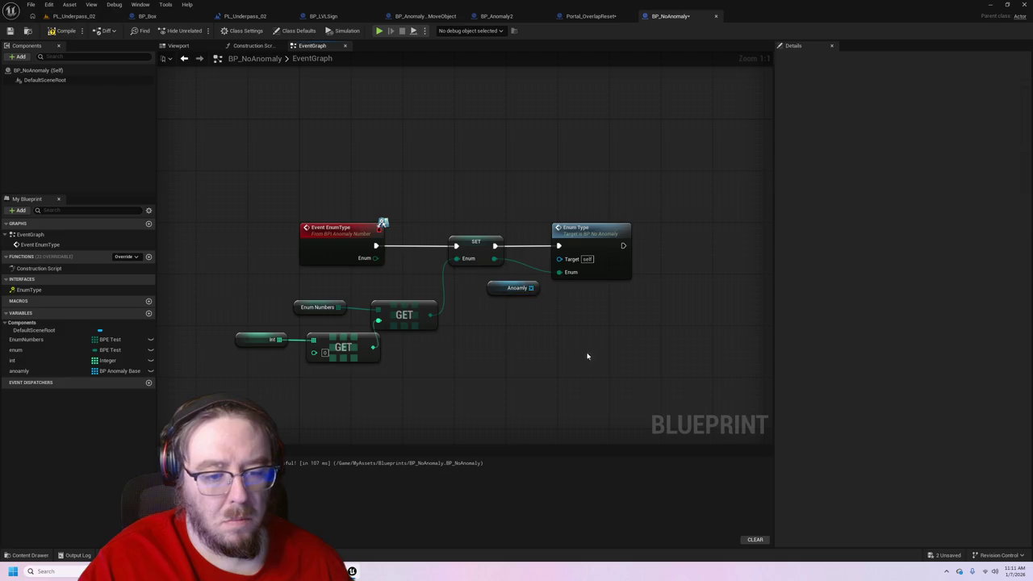
# - Delete the Anomaly getter node and the Enum Type call node from the graph
pyautogui.click(494, 290)
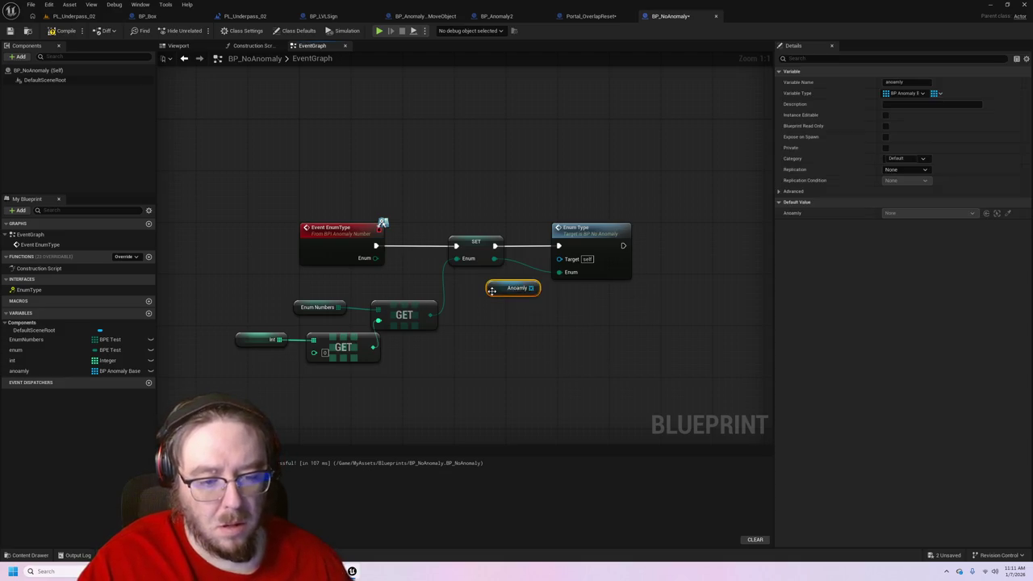
pyautogui.press('Delete')
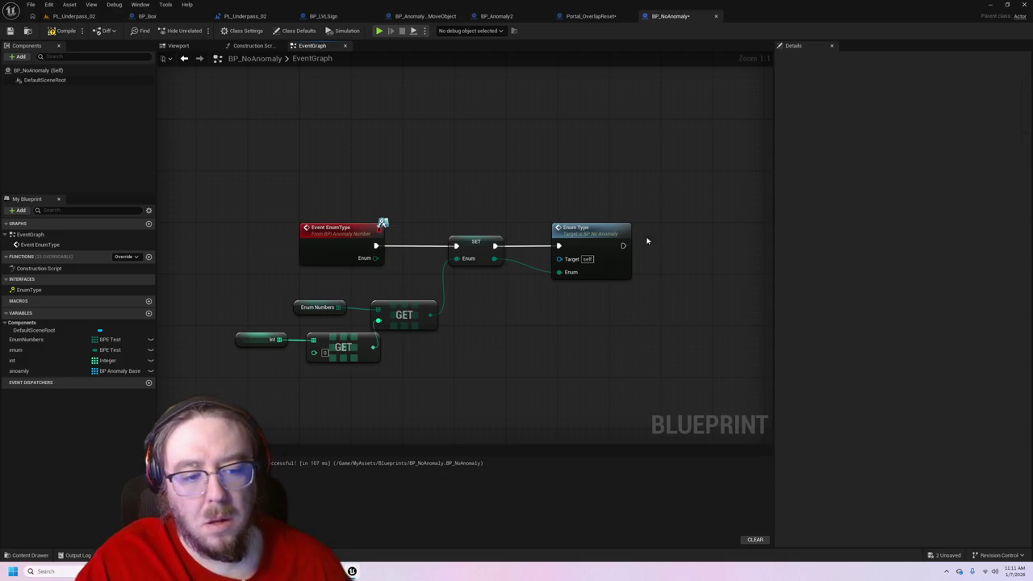
pyautogui.rightClick(601, 232)
pyautogui.click(669, 247)
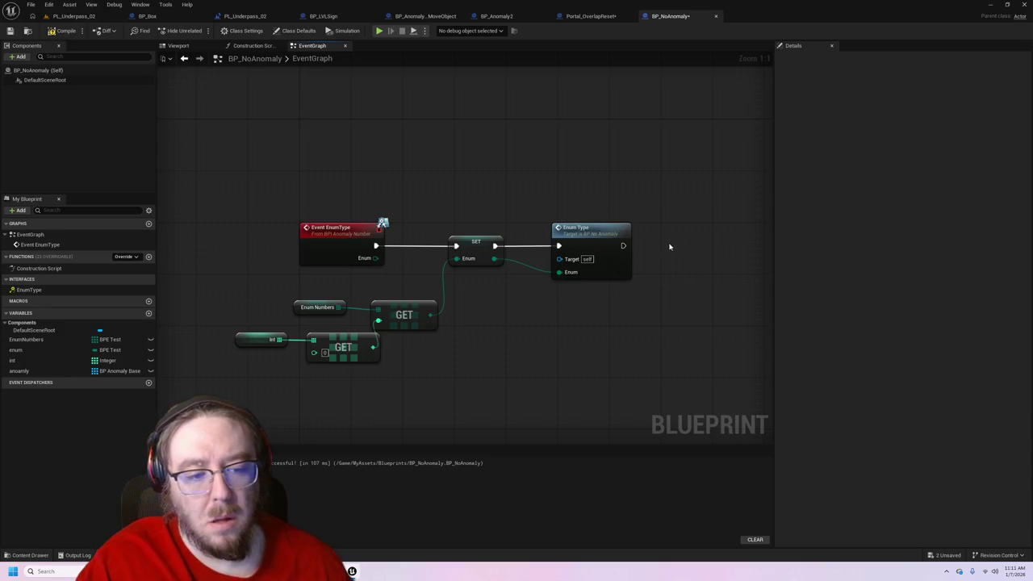
pyautogui.rightClick(590, 242)
pyautogui.click(617, 340)
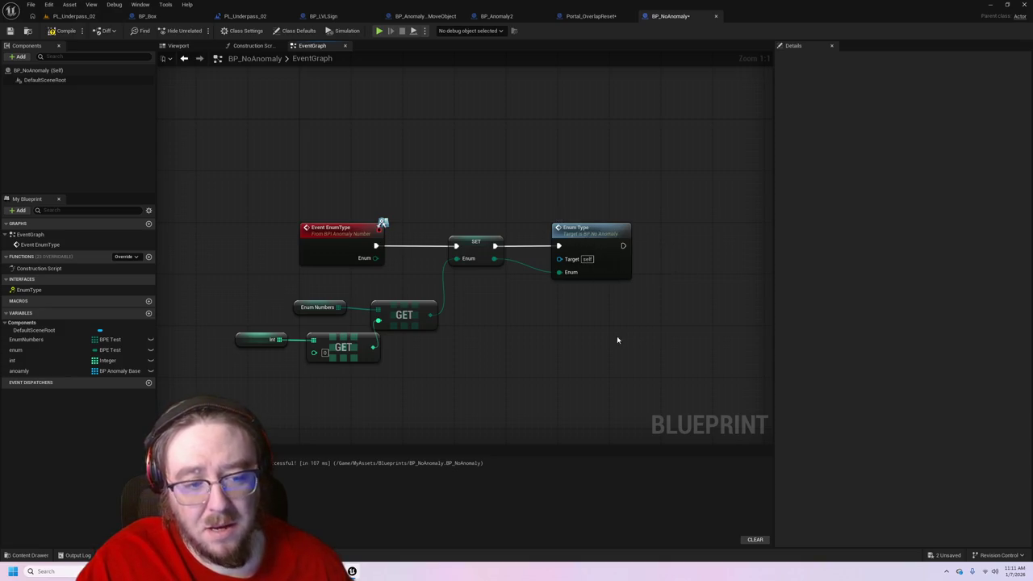
pyautogui.rightClick(592, 236)
pyautogui.click(621, 260)
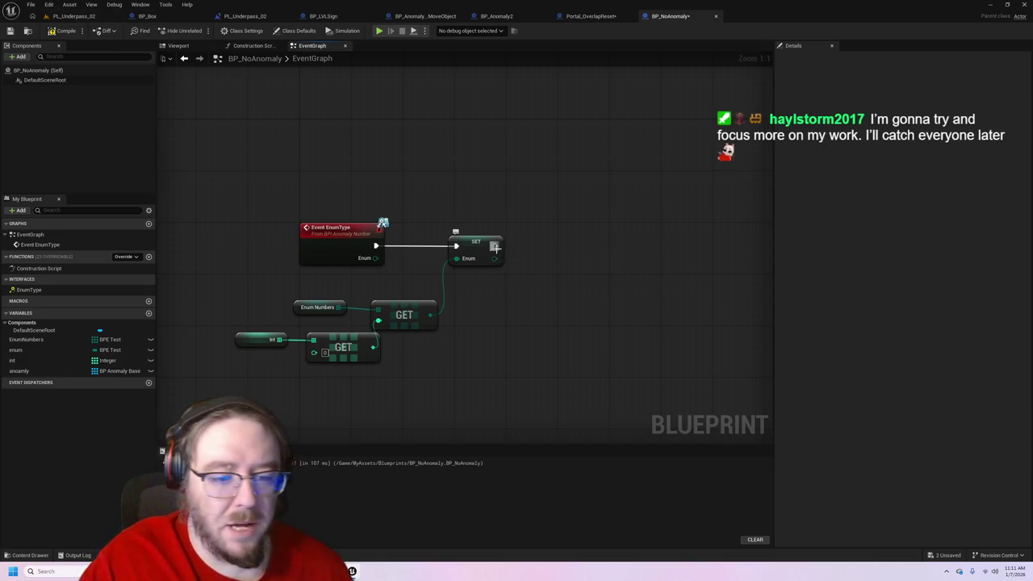
# - Add an Enum Type call after the SET node, found by searching 'enumtype'
pyautogui.moveTo(495, 245); pyautogui.dragTo(552, 250)
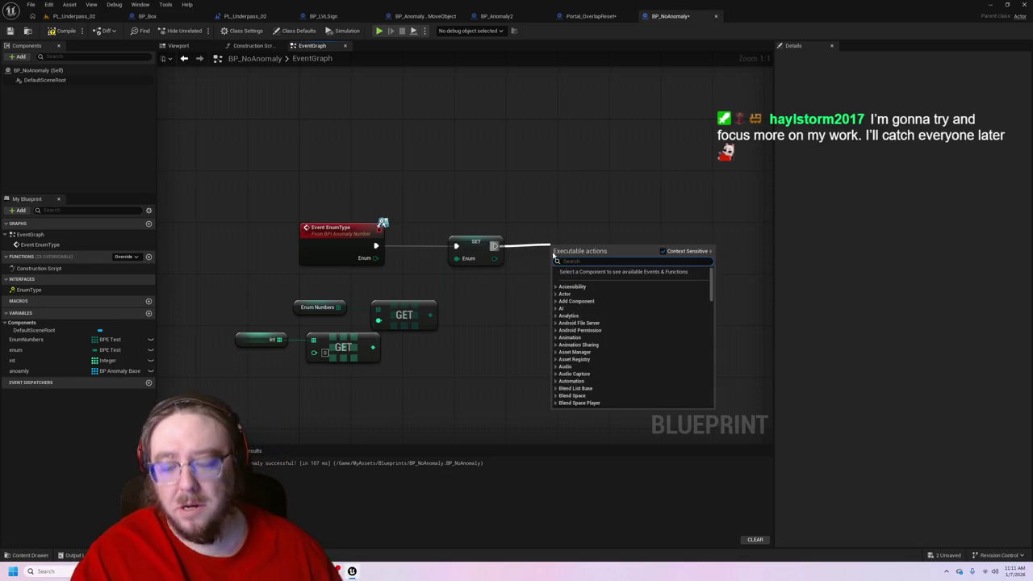
pyautogui.write('enum')
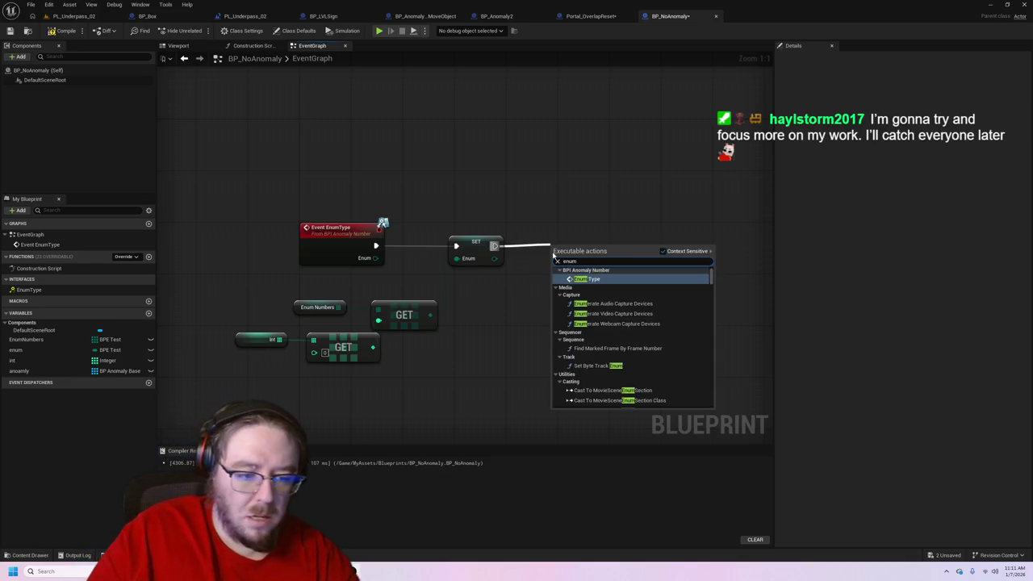
pyautogui.write('type')
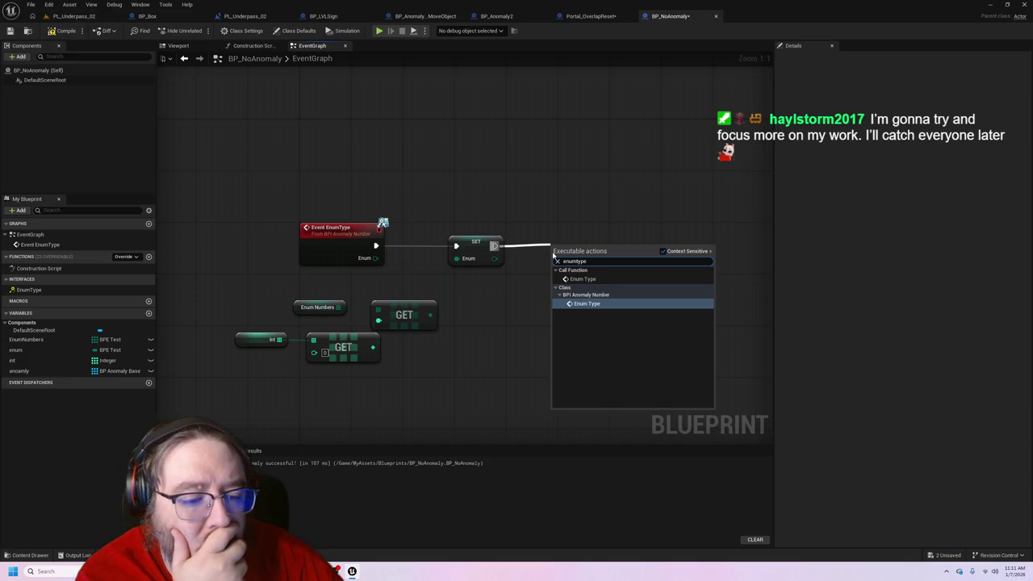
pyautogui.press('Return')
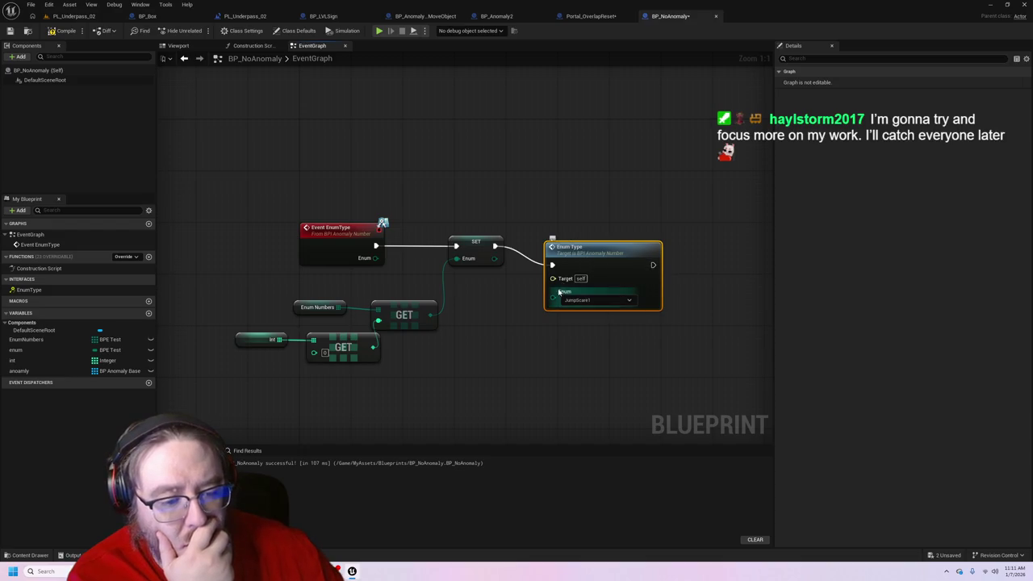
pyautogui.moveTo(602, 260); pyautogui.dragTo(614, 248)
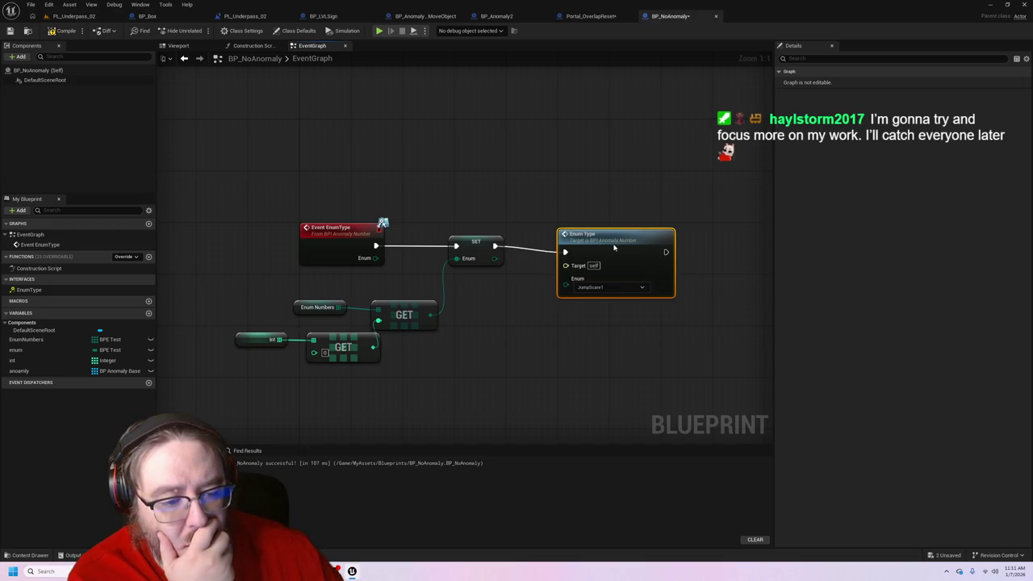
# - Wire an Anoamly getter to Target and SET's Enum output into Enum Type's Enum input
pyautogui.moveTo(20, 370)
pyautogui.mouseDown()
pyautogui.moveTo(634, 295)
pyautogui.moveTo(473, 296)
pyautogui.moveTo(573, 266)
pyautogui.mouseUp()
pyautogui.click(495, 299)
pyautogui.click(500, 351)
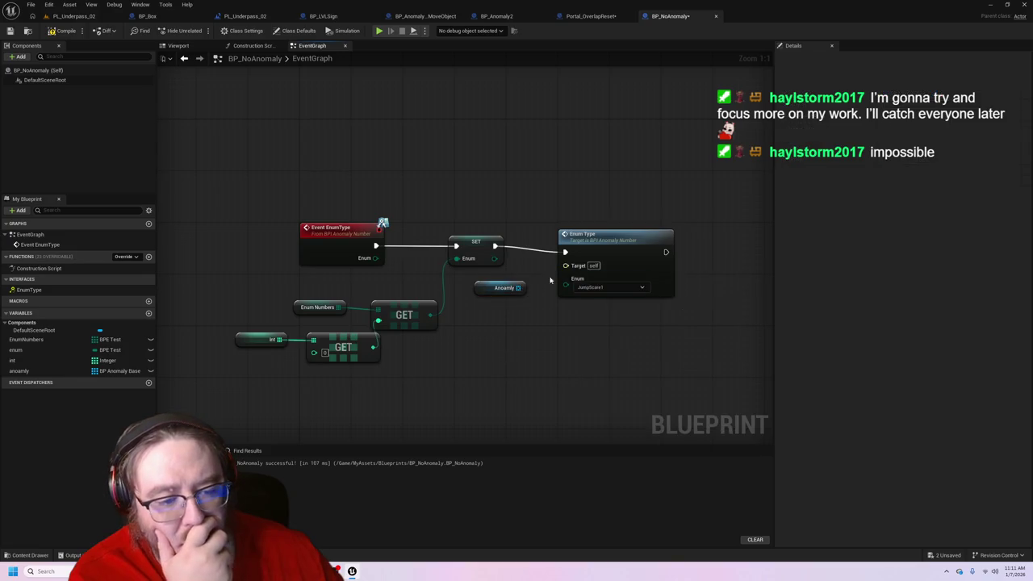
pyautogui.click(615, 243)
pyautogui.click(501, 288)
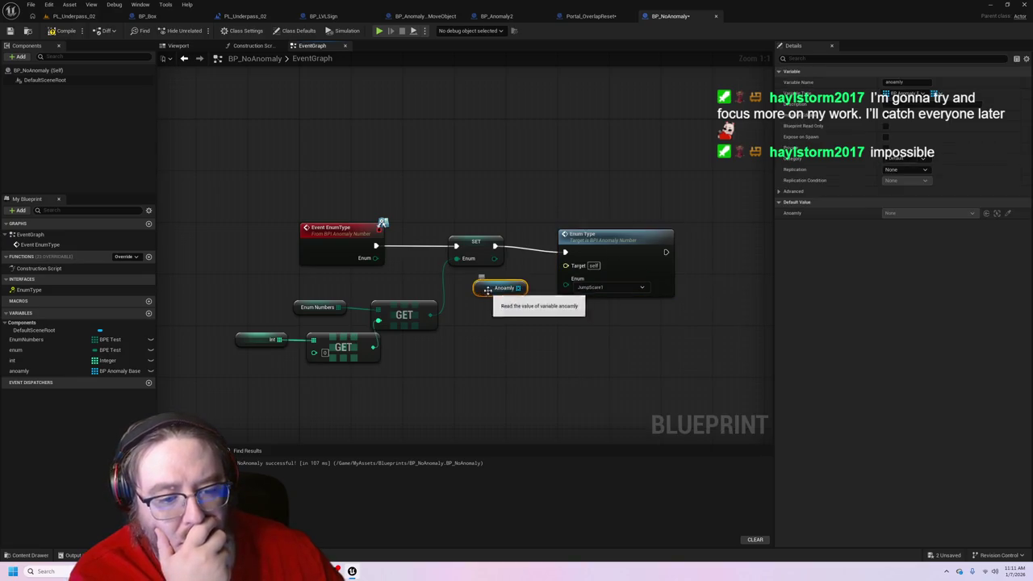
pyautogui.moveTo(495, 259)
pyautogui.mouseDown()
pyautogui.moveTo(567, 292)
pyautogui.moveTo(557, 276)
pyautogui.moveTo(569, 273)
pyautogui.mouseUp()
pyautogui.click(72, 16)
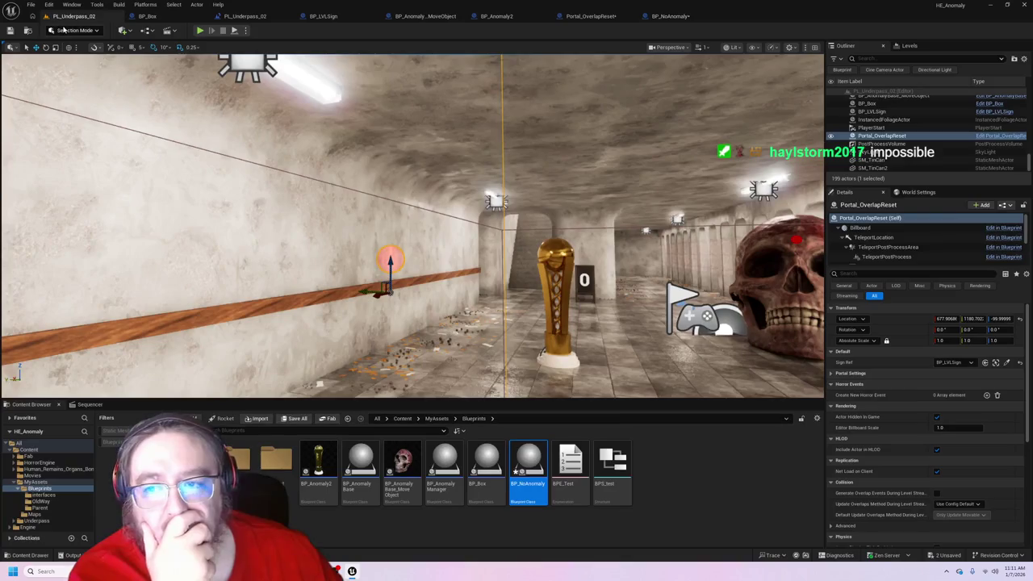
# - Save BP_NoAnomaly, then delete the Anoamly getter and the old Enum Type call node
pyautogui.click(670, 17)
pyautogui.hotkey('ctrl', 's')
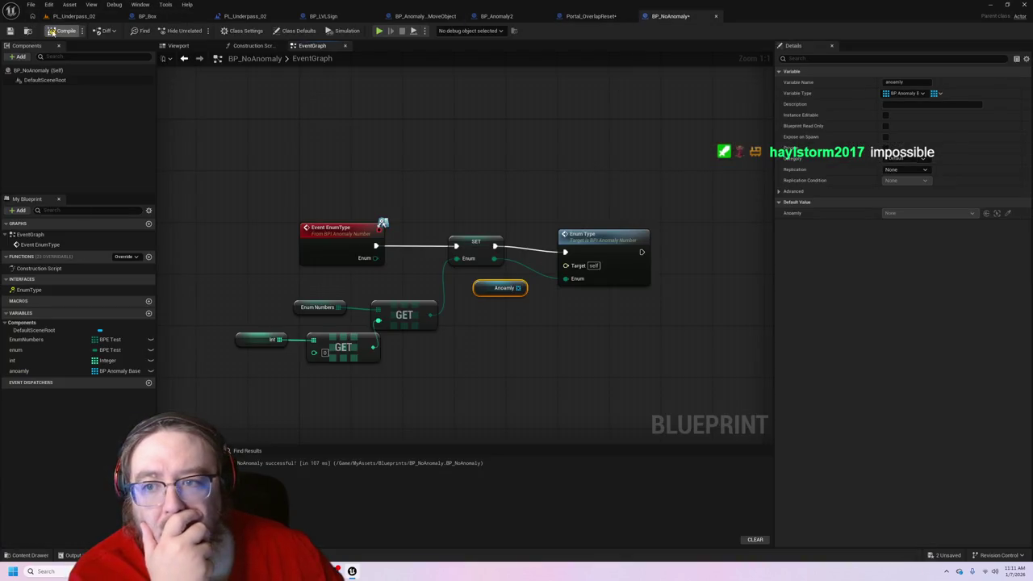
pyautogui.click(599, 279)
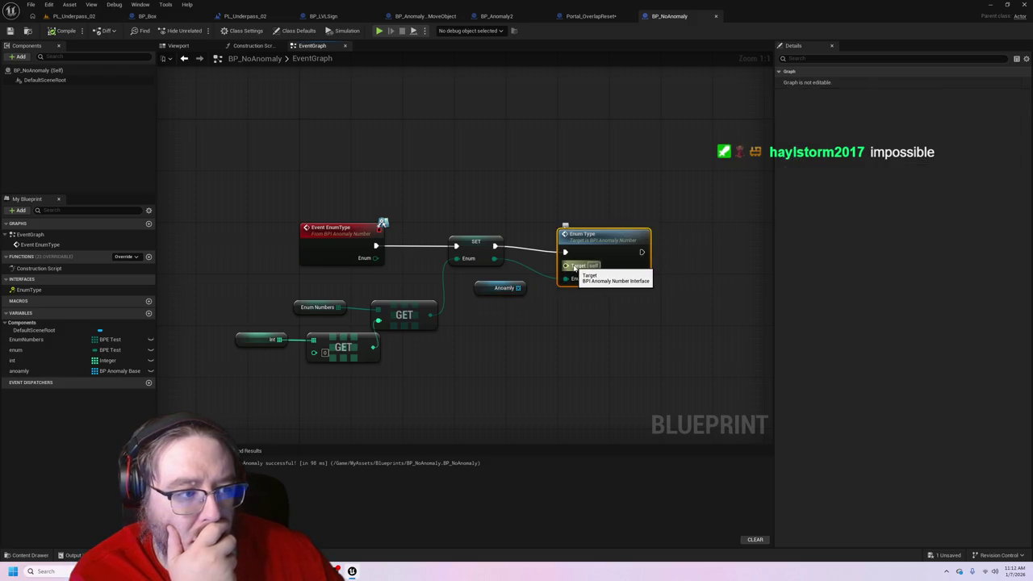
pyautogui.moveTo(574, 267); pyautogui.dragTo(514, 291)
pyautogui.click(513, 293)
pyautogui.click(509, 288)
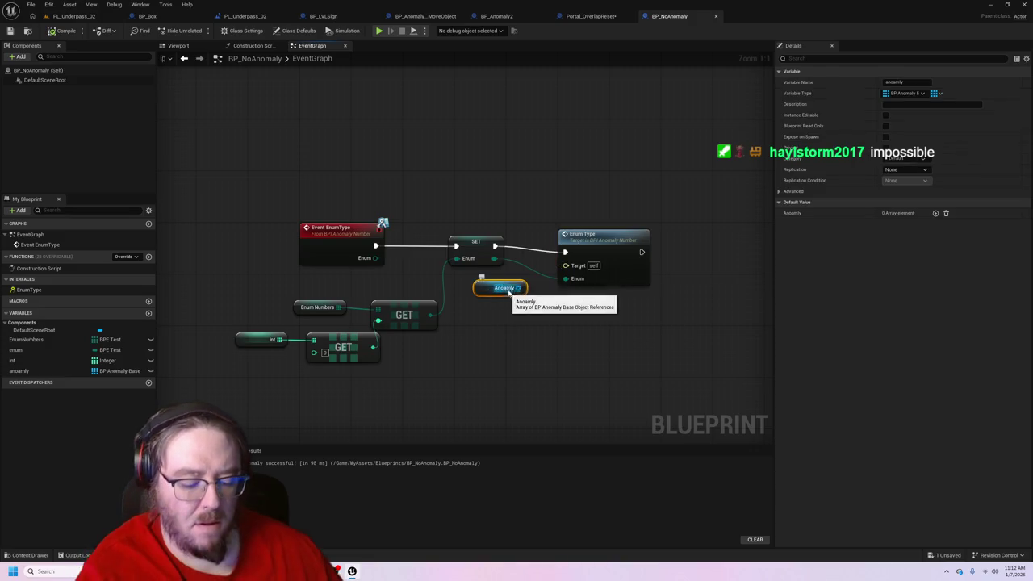
pyautogui.press('Delete')
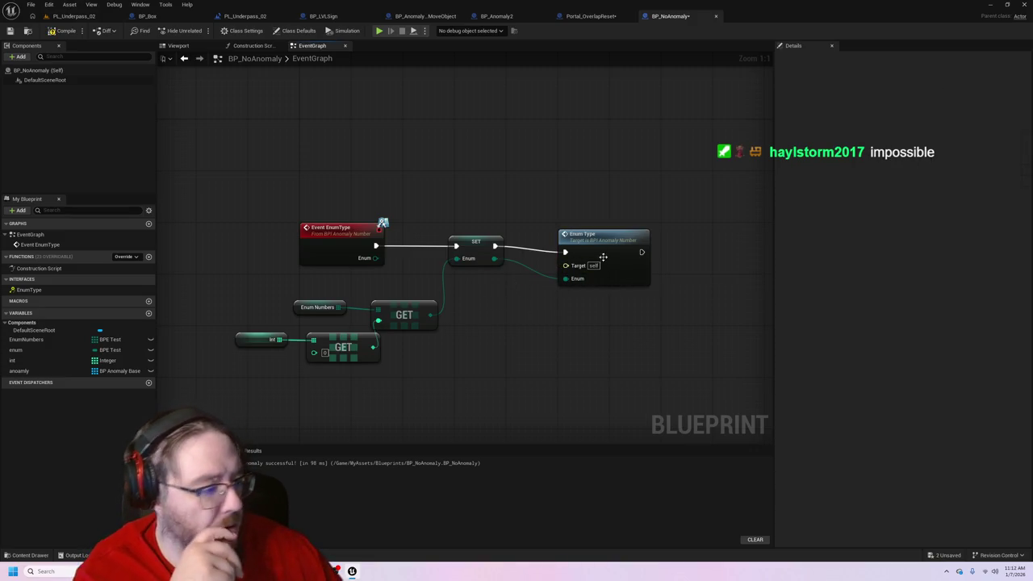
pyautogui.click(604, 242)
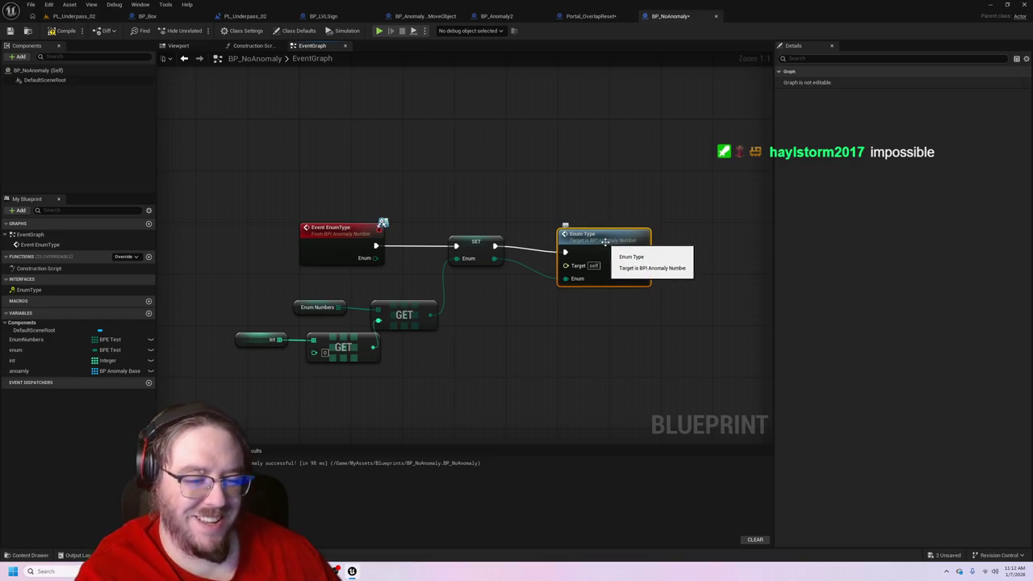
pyautogui.press('Delete')
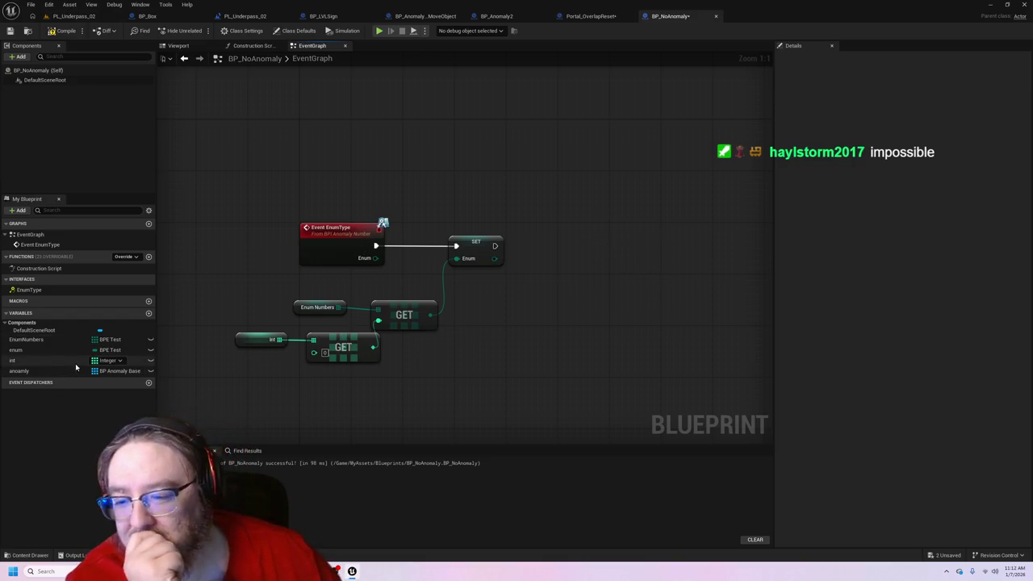
# - Place a new Anoamly getter and paste a fresh Enum Type interface call beside it
pyautogui.moveTo(54, 372)
pyautogui.mouseDown()
pyautogui.moveTo(482, 315)
pyautogui.moveTo(496, 297)
pyautogui.moveTo(497, 309)
pyautogui.moveTo(534, 297)
pyautogui.moveTo(551, 272)
pyautogui.mouseUp()
pyautogui.click(510, 312)
pyautogui.write('enum')
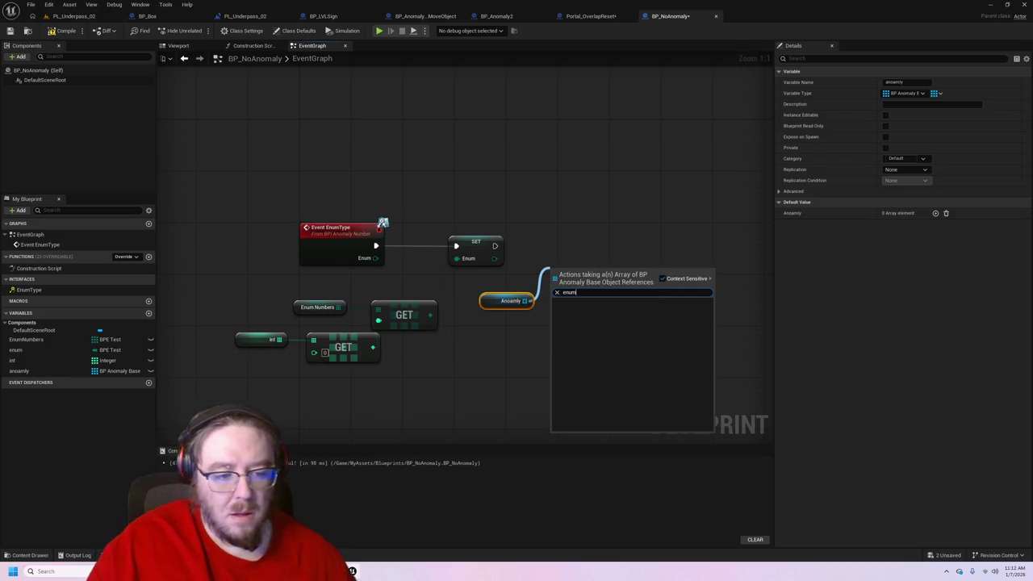
pyautogui.press('BackSpace')
pyautogui.press('BackSpace')
pyautogui.press('BackSpace')
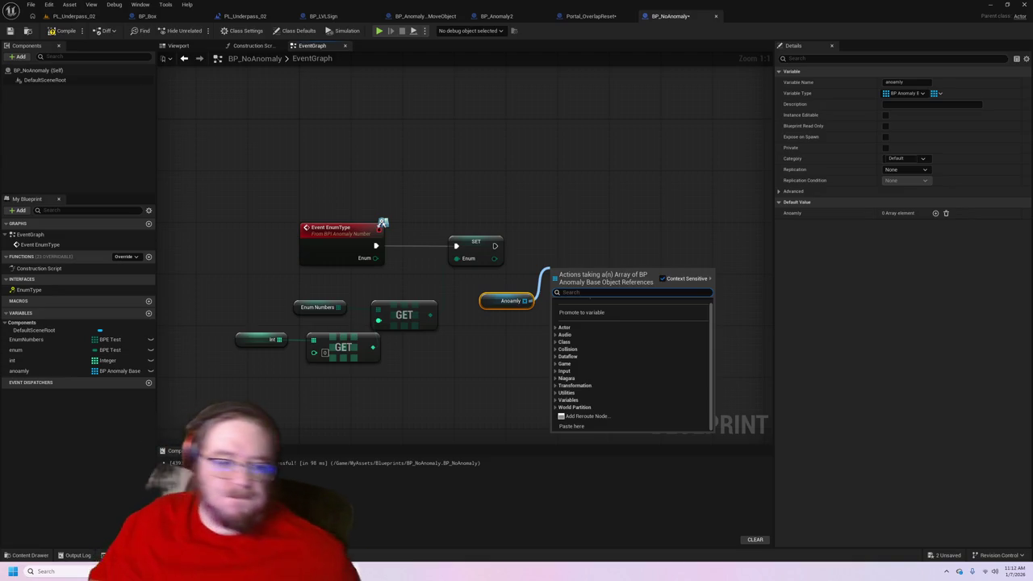
pyautogui.click(258, 14)
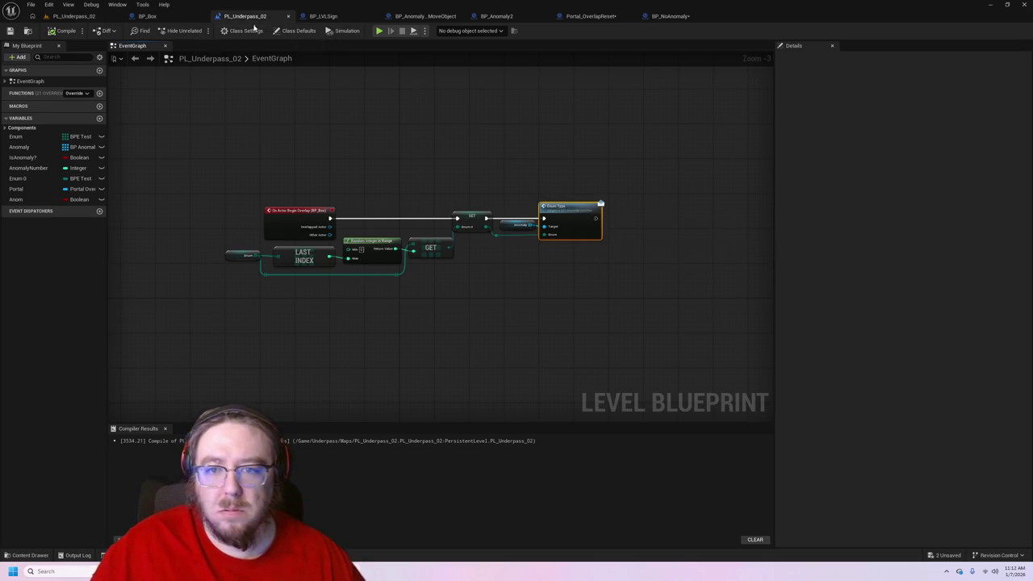
pyautogui.click(254, 30)
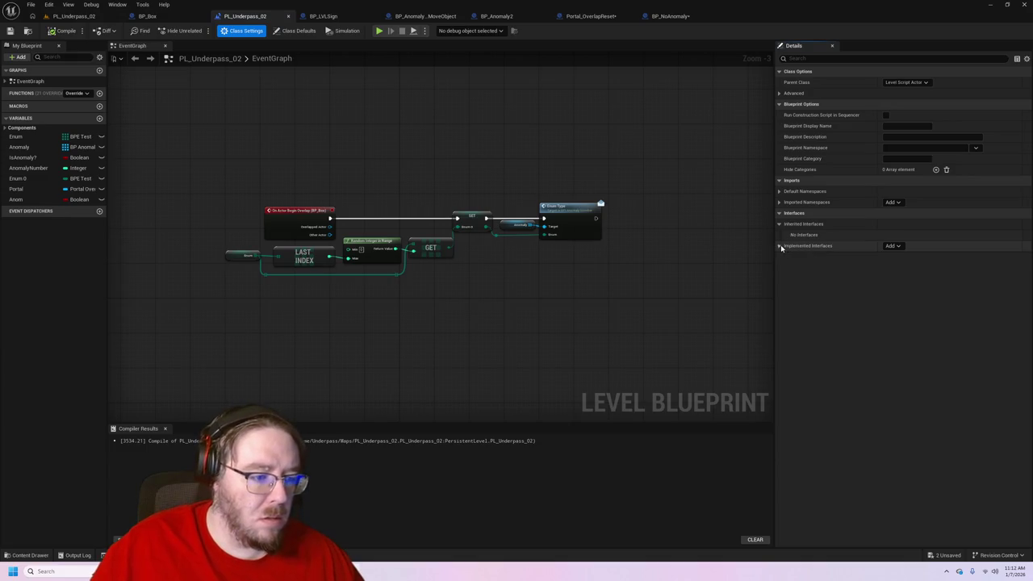
pyautogui.click(674, 16)
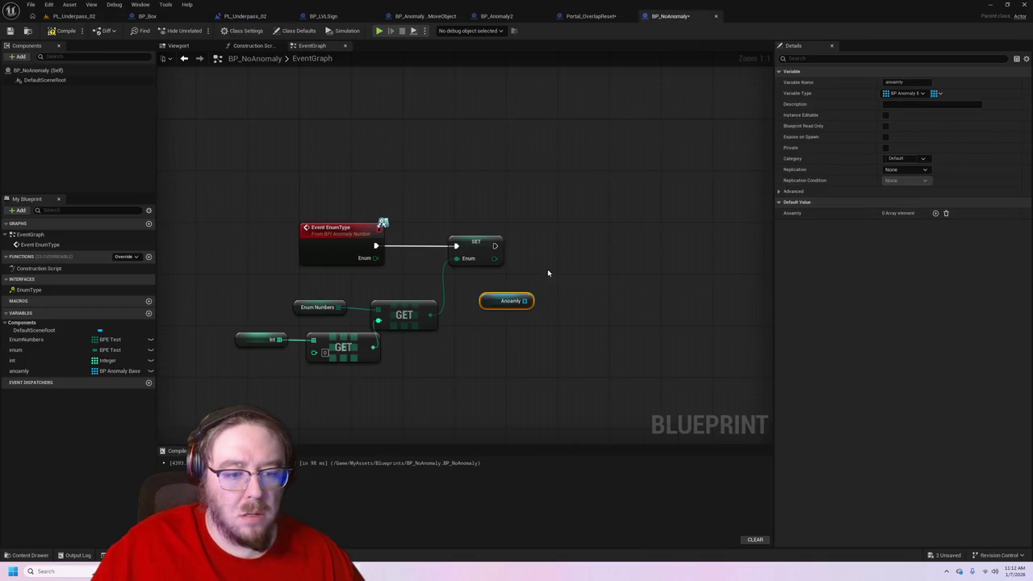
pyautogui.hotkey('ctrl', 'v')
pyautogui.moveTo(537, 260); pyautogui.dragTo(547, 232)
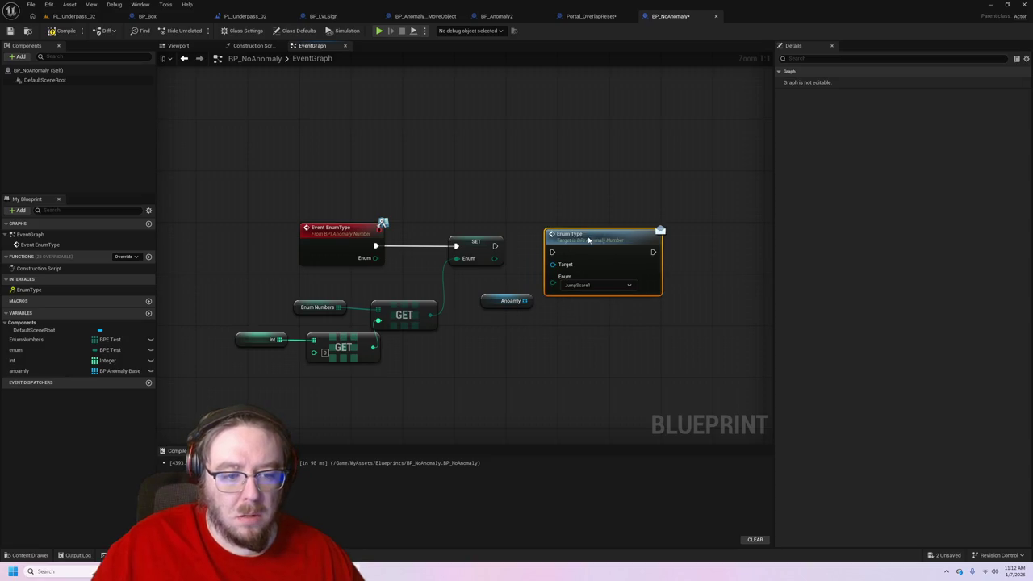
# - Wire Anoamly to Enum Type's Target, SET's Enum and exec into it, and compile
pyautogui.moveTo(530, 300); pyautogui.dragTo(554, 266)
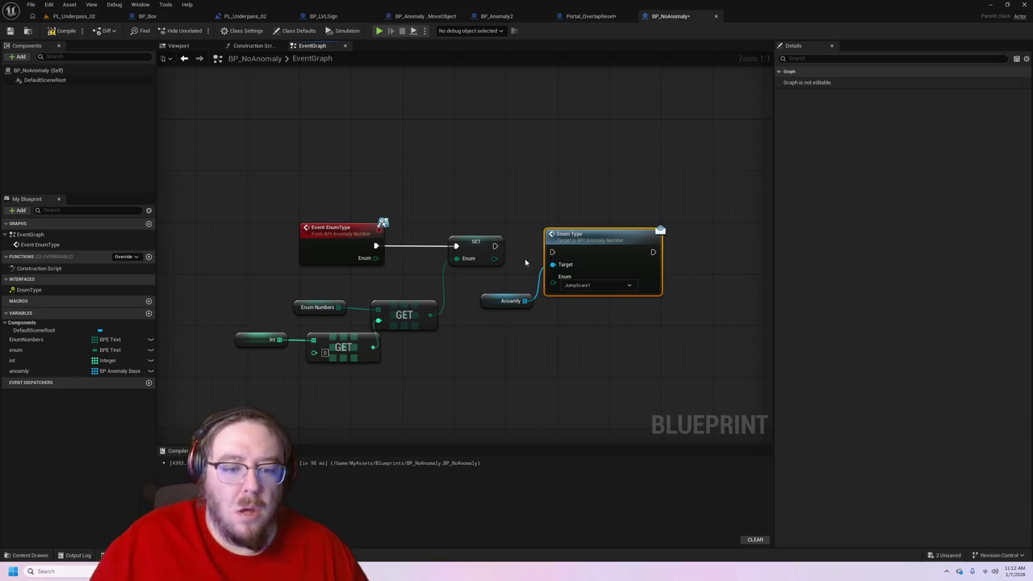
pyautogui.moveTo(495, 261); pyautogui.dragTo(597, 287)
pyautogui.click(476, 250)
pyautogui.moveTo(495, 258)
pyautogui.mouseDown()
pyautogui.moveTo(535, 288)
pyautogui.moveTo(553, 277)
pyautogui.mouseUp()
pyautogui.moveTo(495, 246); pyautogui.dragTo(552, 252)
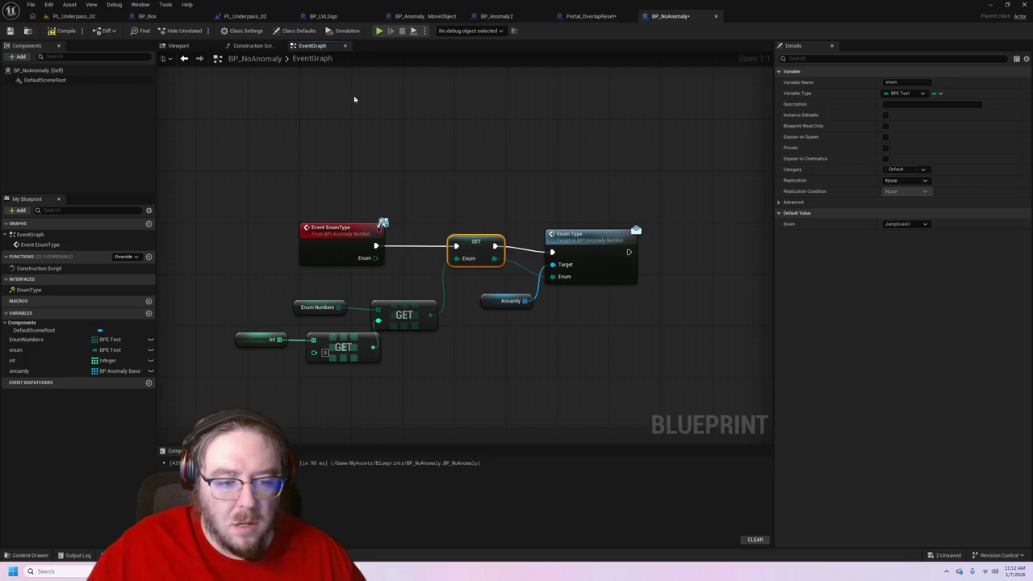
pyautogui.click(58, 36)
# - Link the int array into the lower GET, check its defaults, then view the PL_Underpass_02 level blueprint
pyautogui.moveTo(583, 240); pyautogui.dragTo(584, 233)
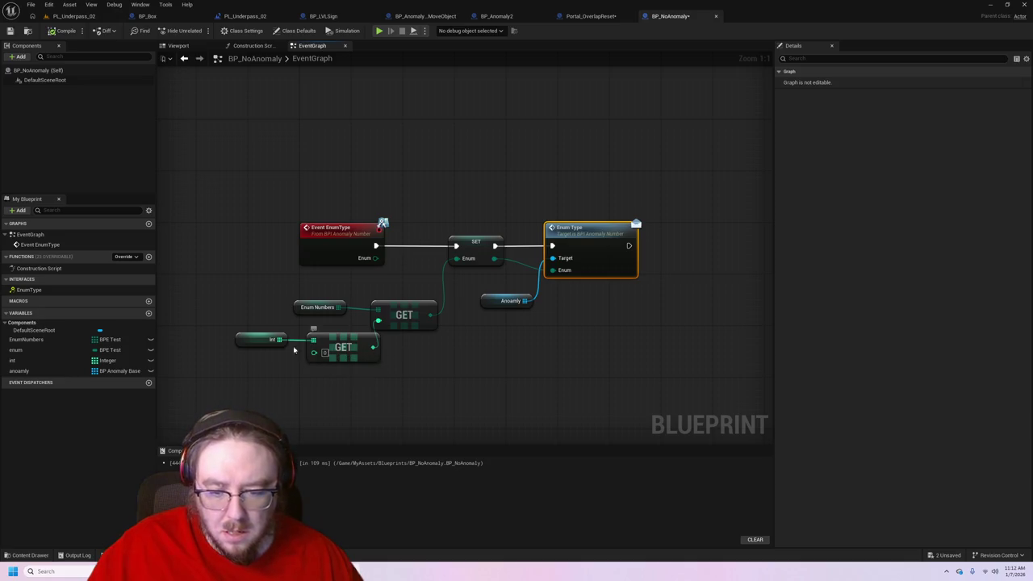
pyautogui.moveTo(280, 339); pyautogui.dragTo(318, 356)
pyautogui.click(349, 347)
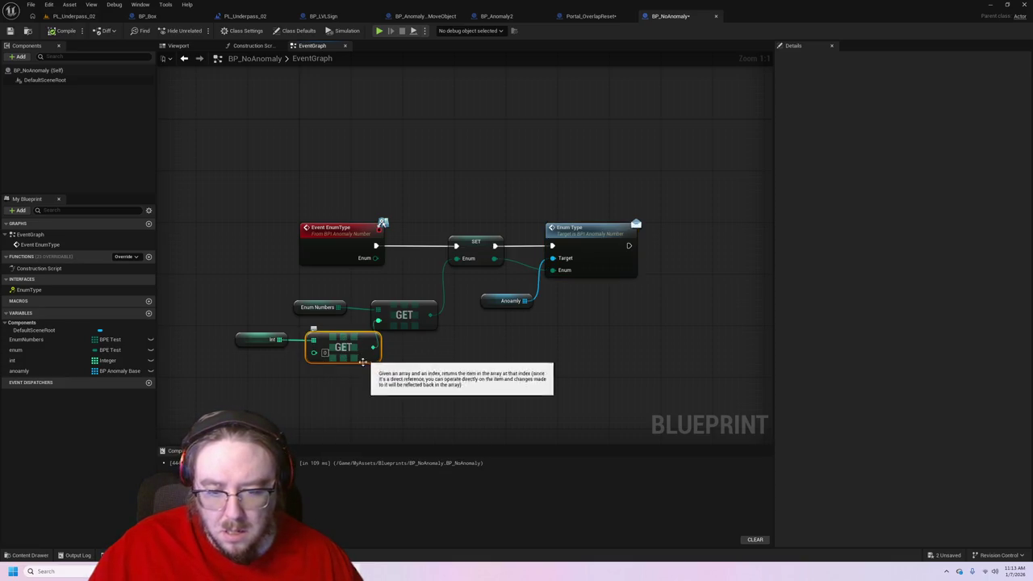
pyautogui.click(263, 340)
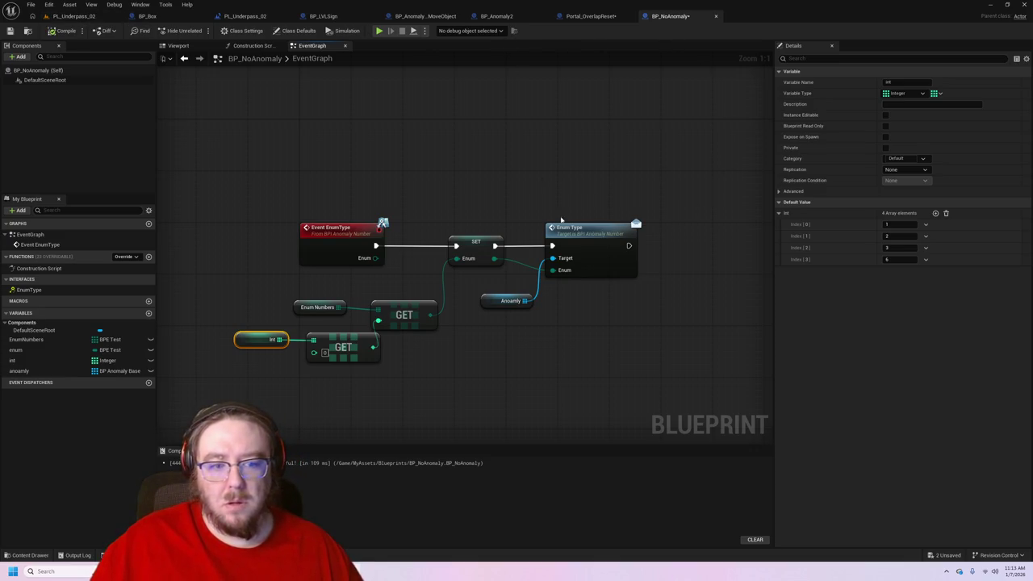
pyautogui.click(162, 16)
pyautogui.click(237, 16)
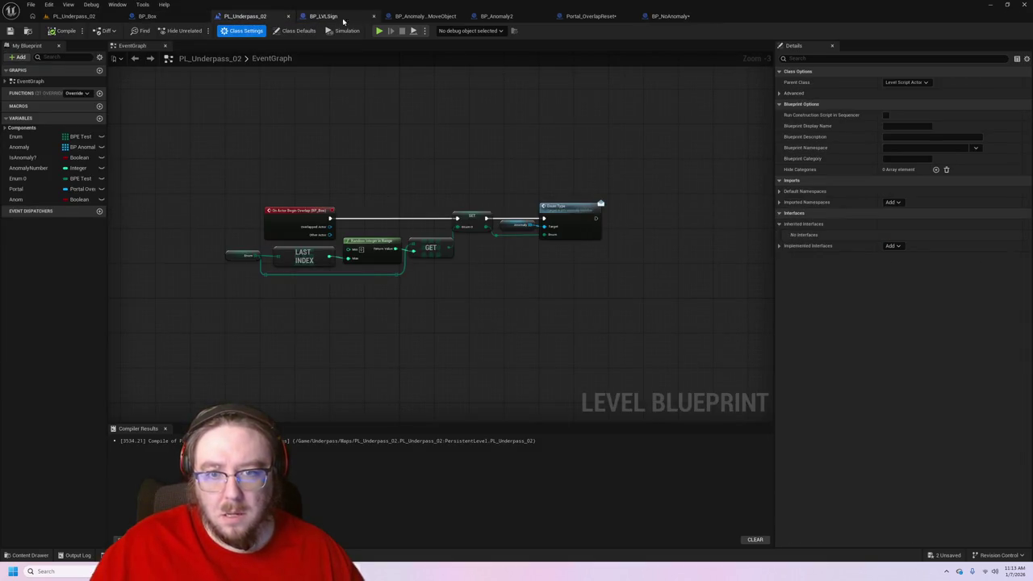
# - Shift Portal_OverlapReset's On Component Begin Overlap node right, then return to the level and close the editor
pyautogui.click(427, 16)
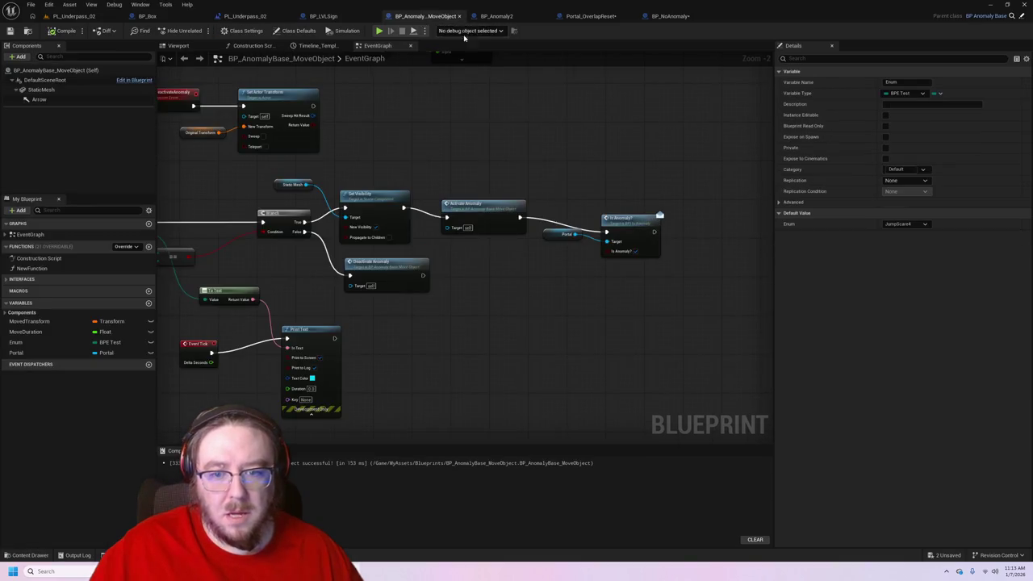
pyautogui.moveTo(457, 350)
pyautogui.mouseDown()
pyautogui.moveTo(593, 342)
pyautogui.moveTo(566, 383)
pyautogui.mouseUp()
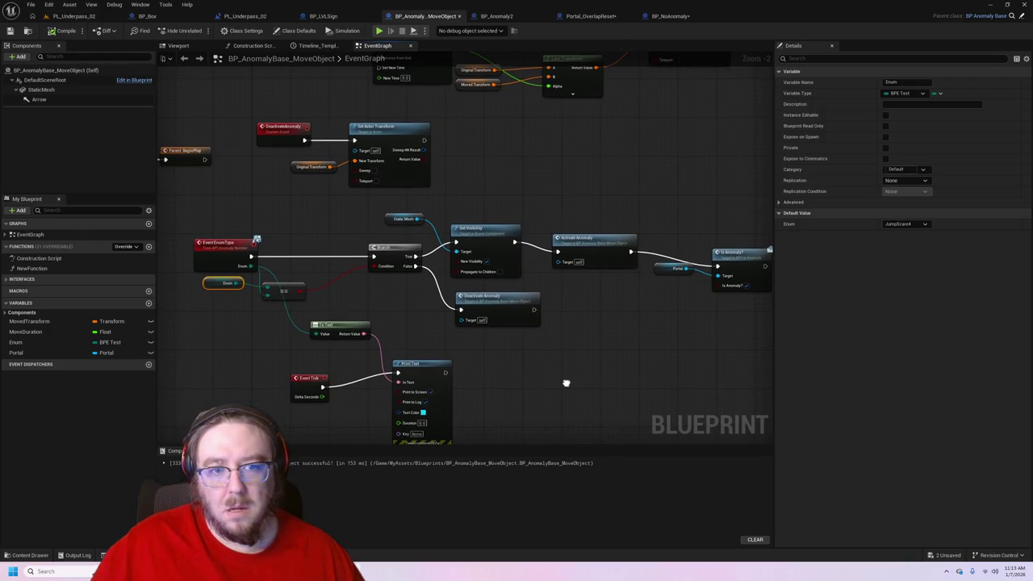
pyautogui.click(585, 16)
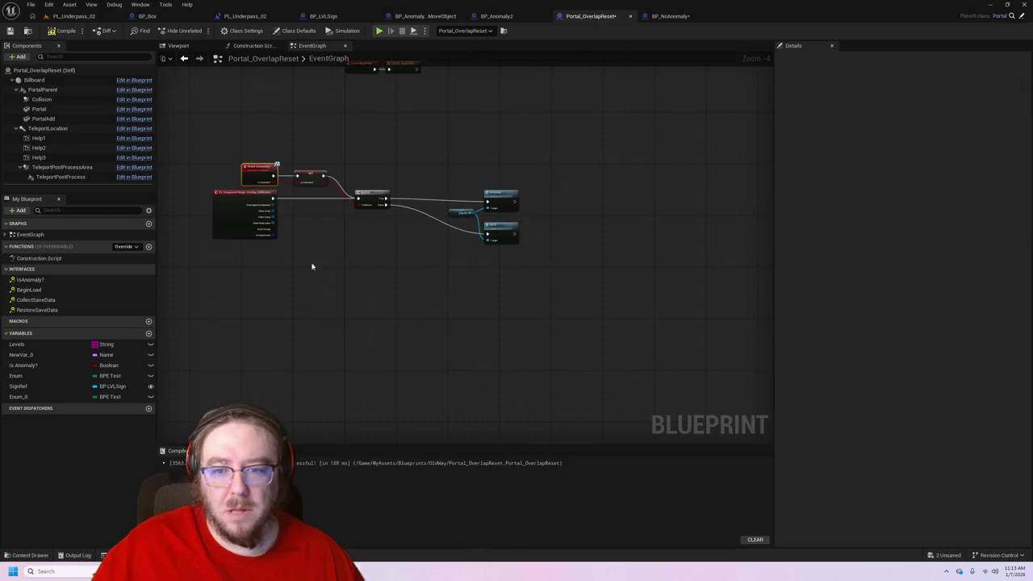
pyautogui.moveTo(313, 266)
pyautogui.mouseDown()
pyautogui.moveTo(380, 377)
pyautogui.moveTo(547, 311)
pyautogui.moveTo(377, 245)
pyautogui.mouseUp()
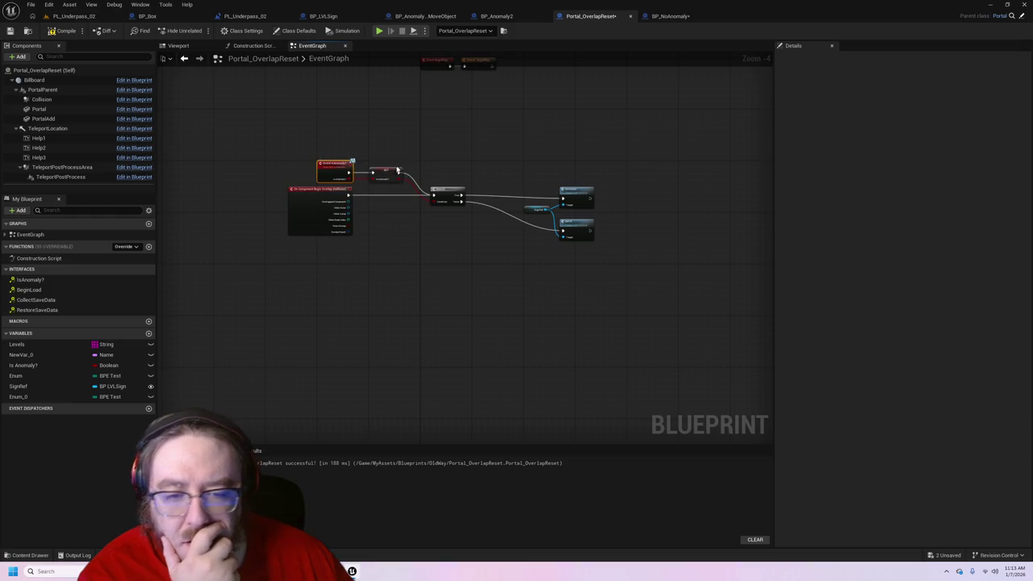
pyautogui.scroll(1, 389, 210)
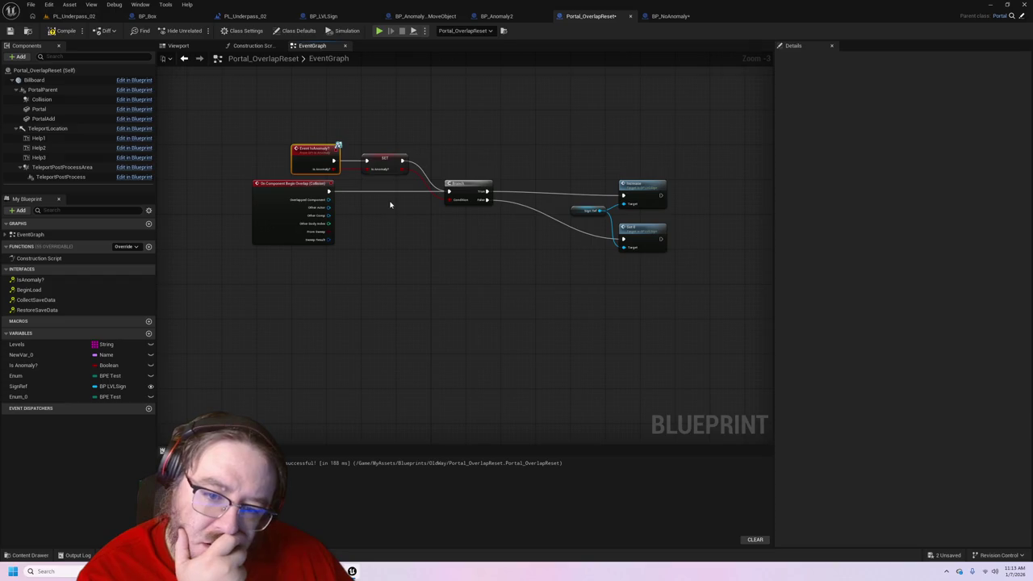
pyautogui.moveTo(274, 184); pyautogui.dragTo(314, 185)
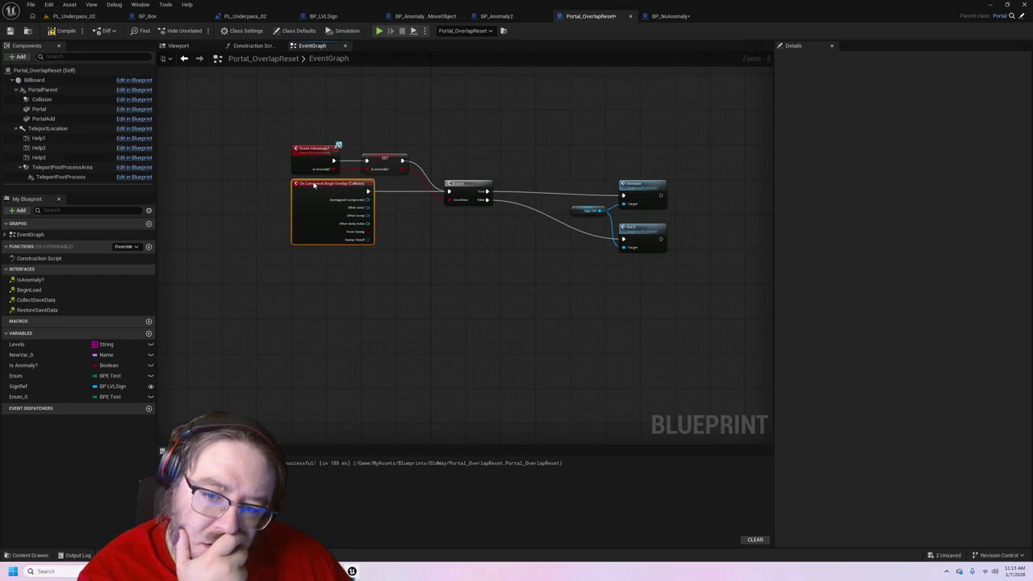
pyautogui.click(425, 219)
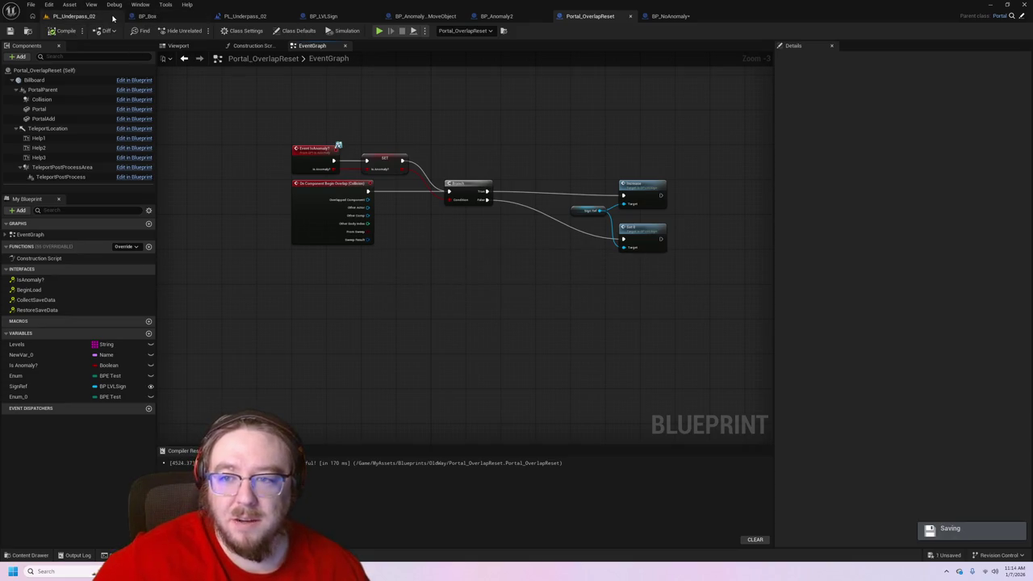
pyautogui.click(76, 16)
pyautogui.click(1023, 4)
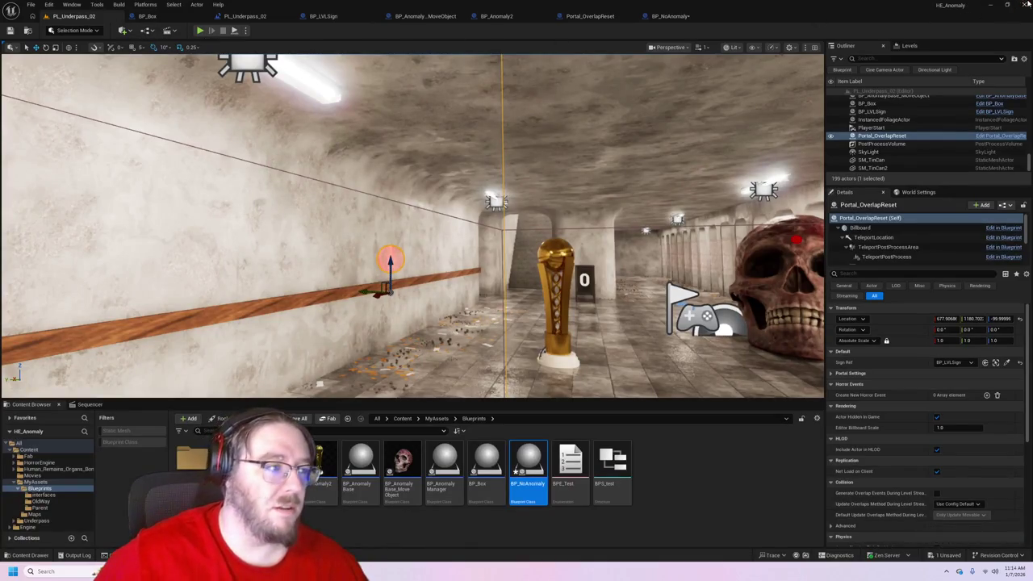
# - Save BP_NoAnomaly as the editor closes, pause the Spotify music, and open Windows search
pyautogui.click(537, 375)
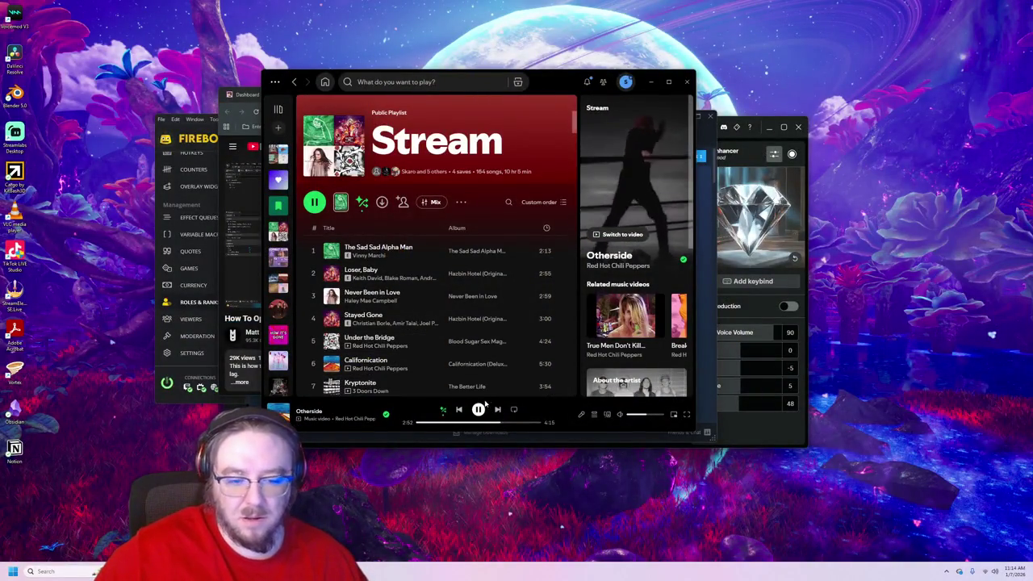
pyautogui.click(478, 410)
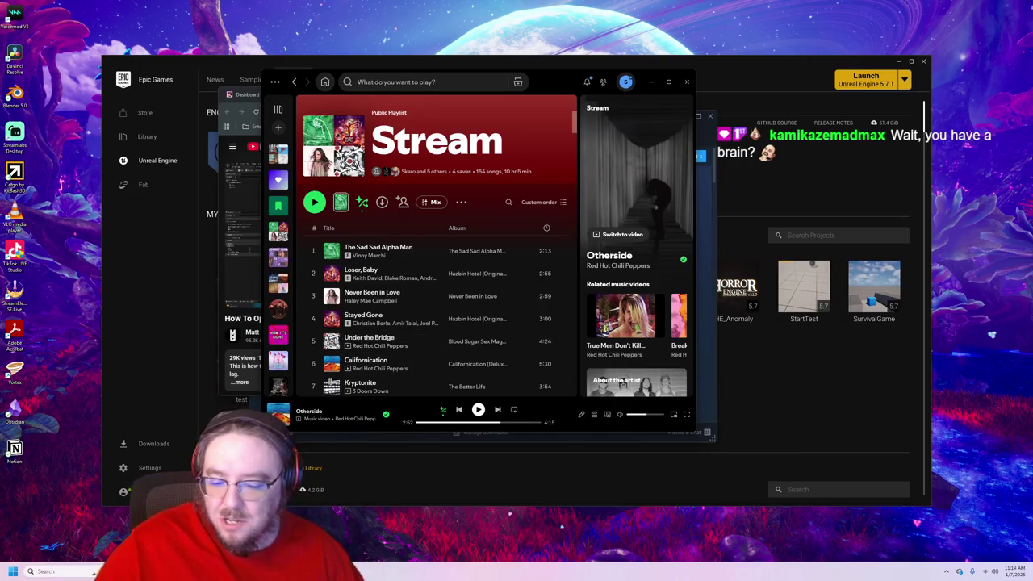
pyautogui.click(65, 572)
# - Launch Paint, pencil-sketch a circle with an arrow and scribbles, then close the window
pyautogui.write('paint')
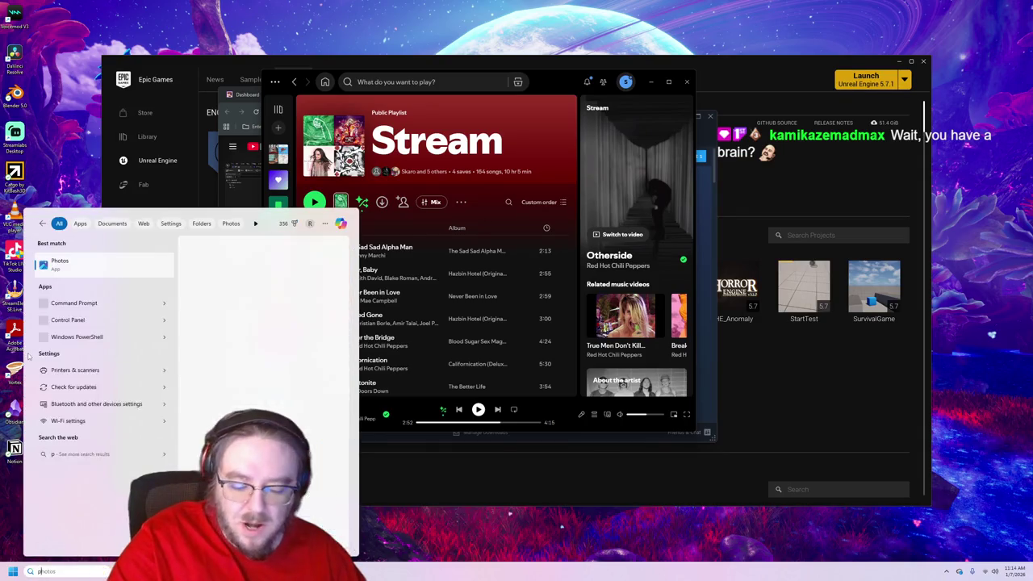
pyautogui.click(103, 273)
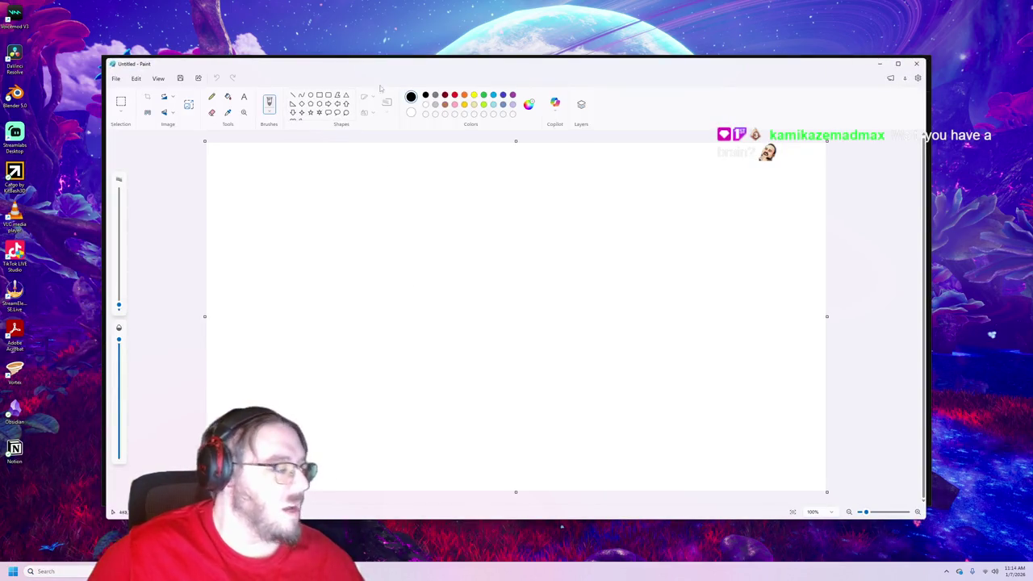
pyautogui.moveTo(567, 262); pyautogui.dragTo(491, 245)
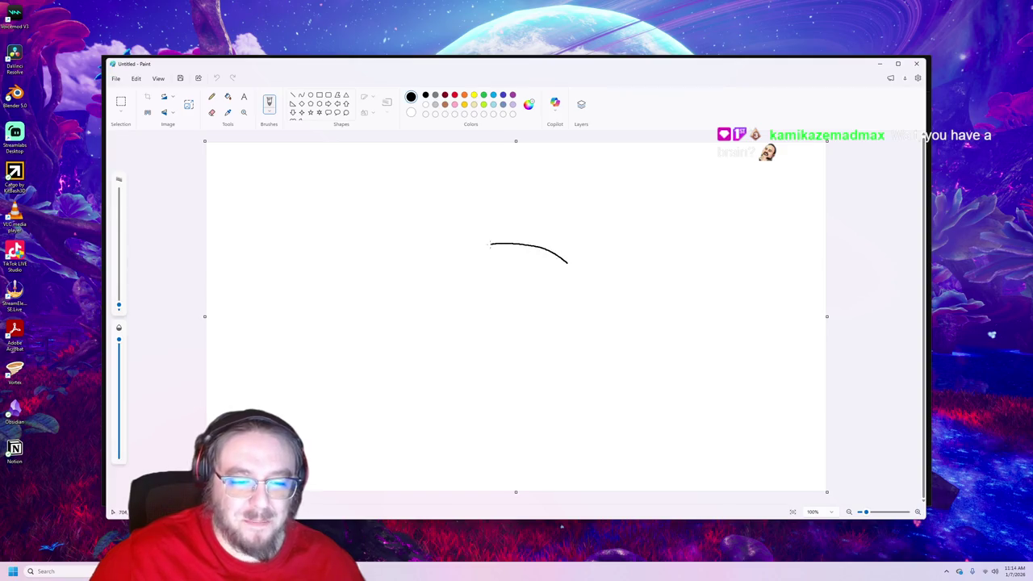
pyautogui.moveTo(453, 297); pyautogui.dragTo(537, 349)
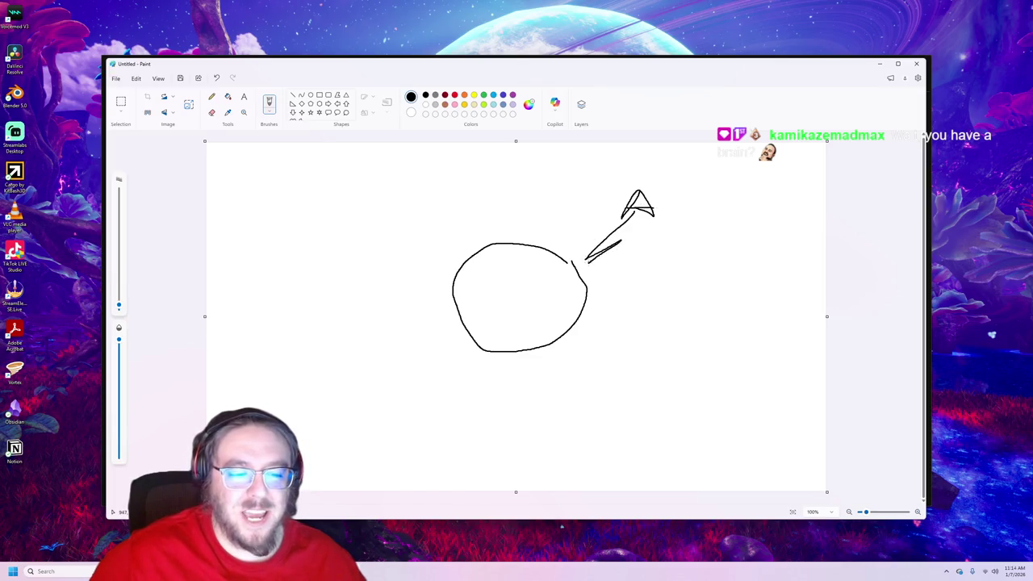
pyautogui.moveTo(588, 261); pyautogui.dragTo(610, 202)
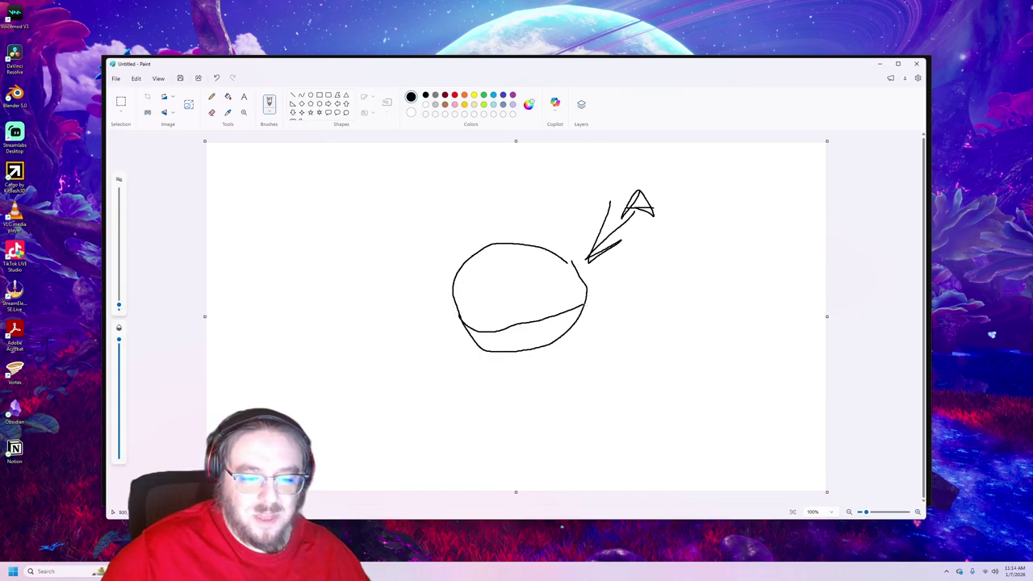
pyautogui.moveTo(587, 300)
pyautogui.mouseDown()
pyautogui.moveTo(535, 267)
pyautogui.moveTo(517, 283)
pyautogui.moveTo(557, 271)
pyautogui.moveTo(484, 266)
pyautogui.moveTo(549, 270)
pyautogui.moveTo(539, 275)
pyautogui.mouseUp()
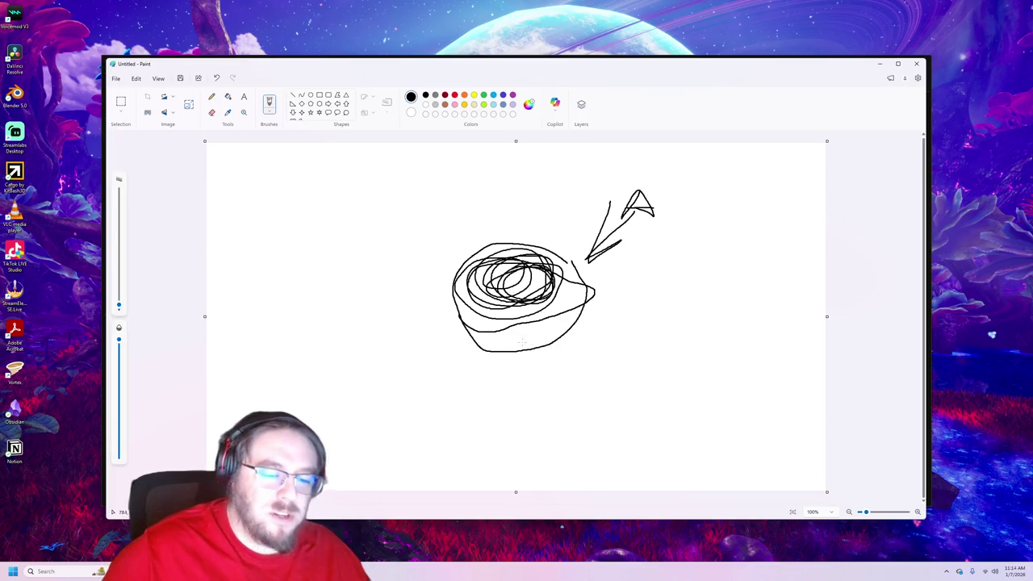
pyautogui.moveTo(565, 326)
pyautogui.mouseDown()
pyautogui.moveTo(485, 333)
pyautogui.moveTo(501, 335)
pyautogui.mouseUp()
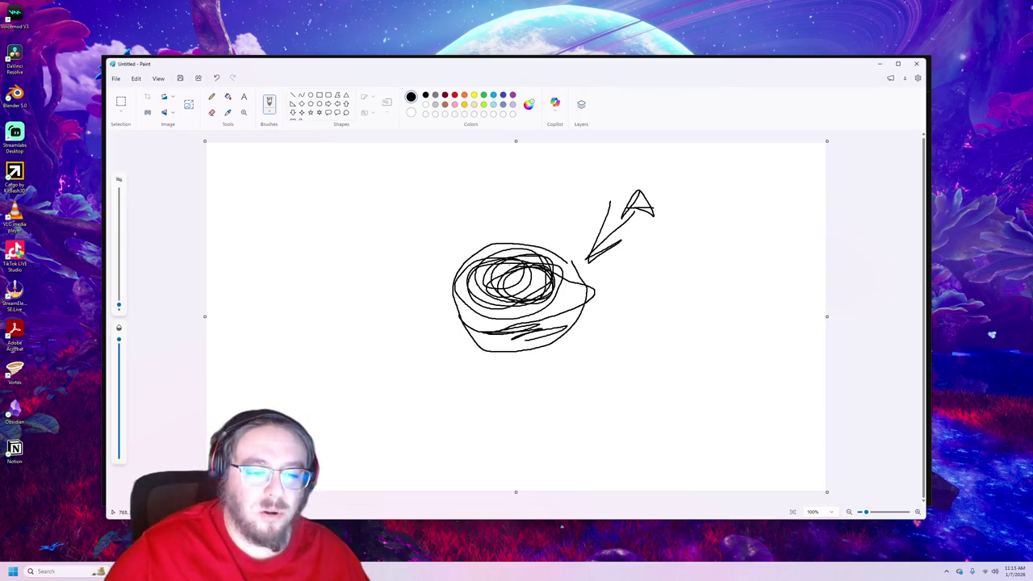
pyautogui.moveTo(577, 271)
pyautogui.mouseDown()
pyautogui.moveTo(525, 348)
pyautogui.moveTo(484, 266)
pyautogui.moveTo(549, 323)
pyautogui.moveTo(525, 299)
pyautogui.moveTo(435, 322)
pyautogui.moveTo(614, 300)
pyautogui.mouseUp()
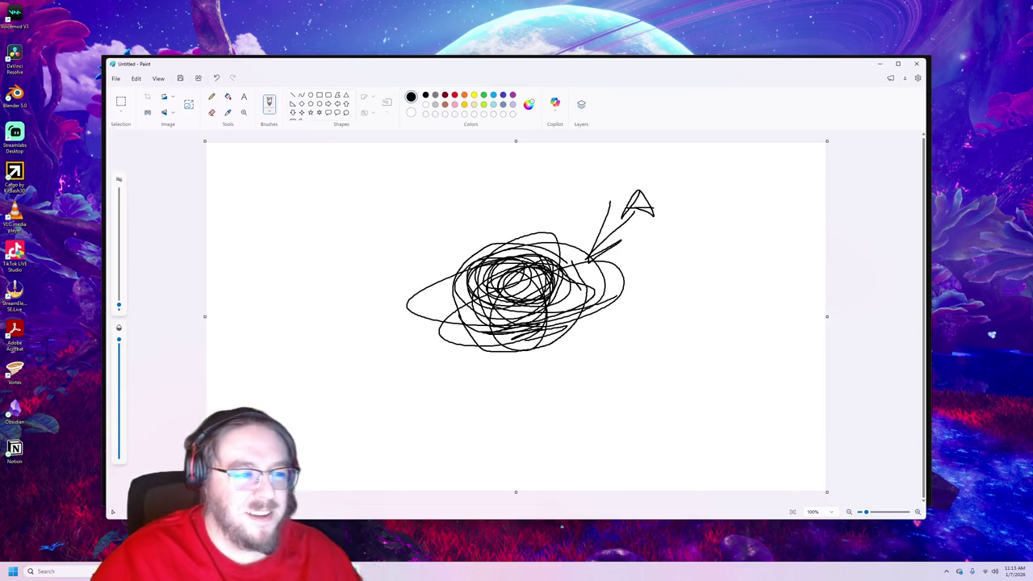
pyautogui.click(917, 63)
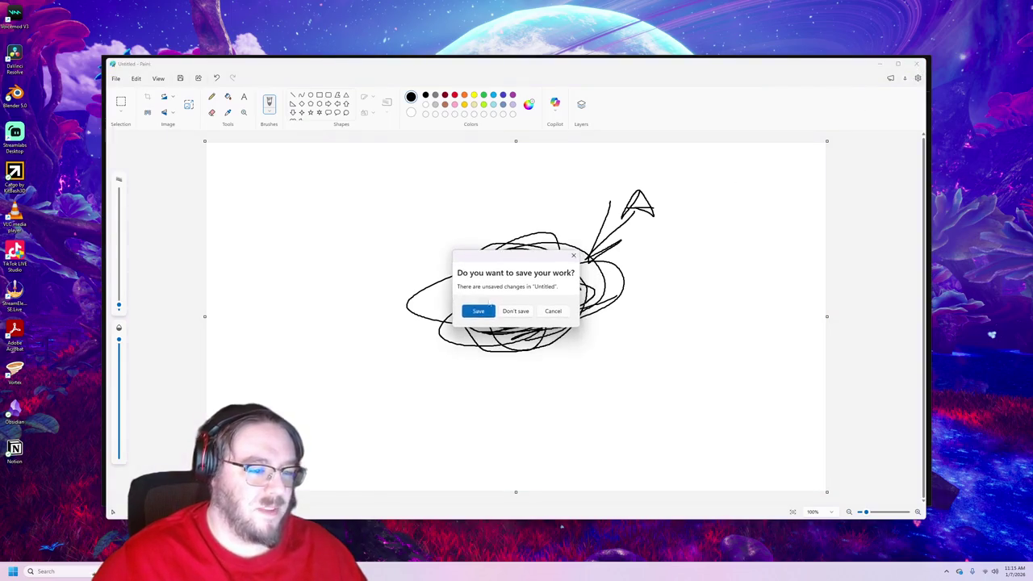
# - Discard the Paint drawing without saving and bring the Steam store window forward
pyautogui.click(502, 312)
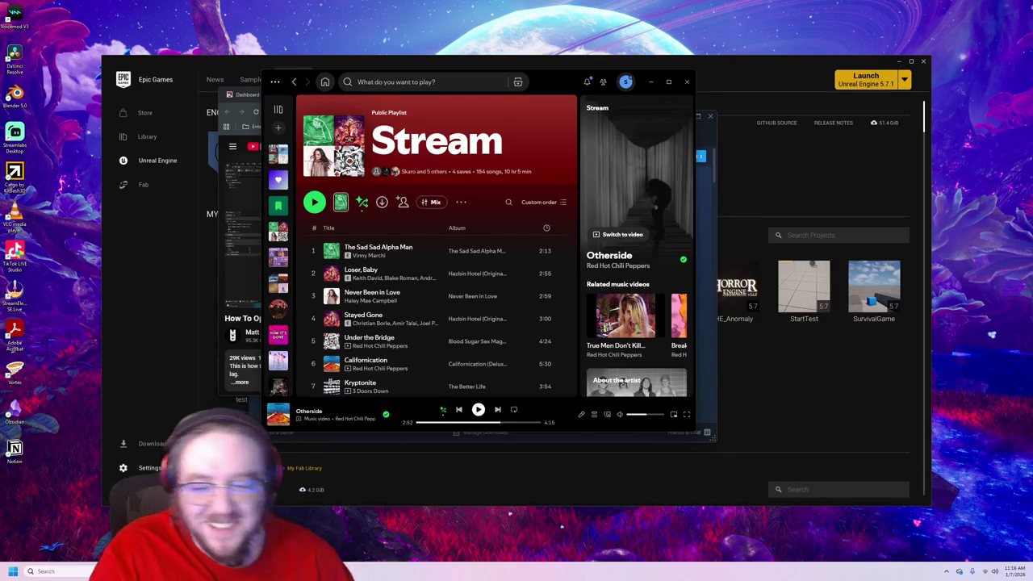
pyautogui.click(318, 440)
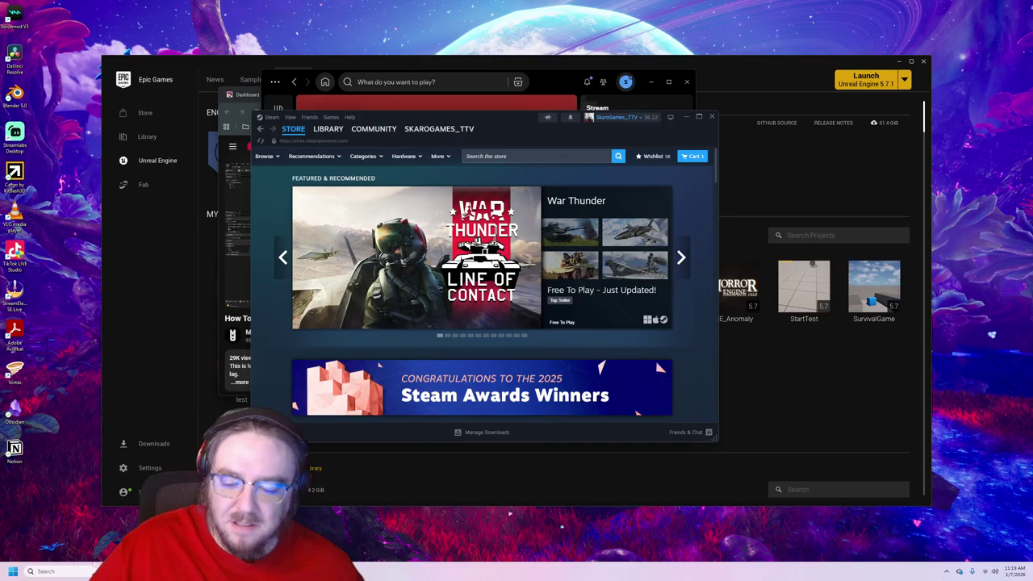
# - Launch Paint again by searching 'paint' in Windows search
pyautogui.click(57, 570)
pyautogui.write('paint')
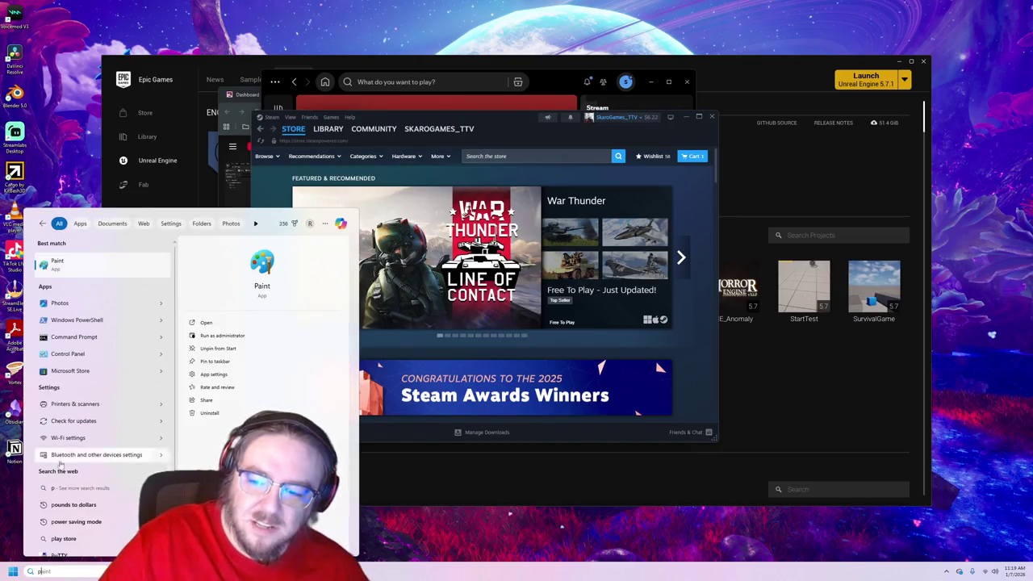
pyautogui.click(69, 275)
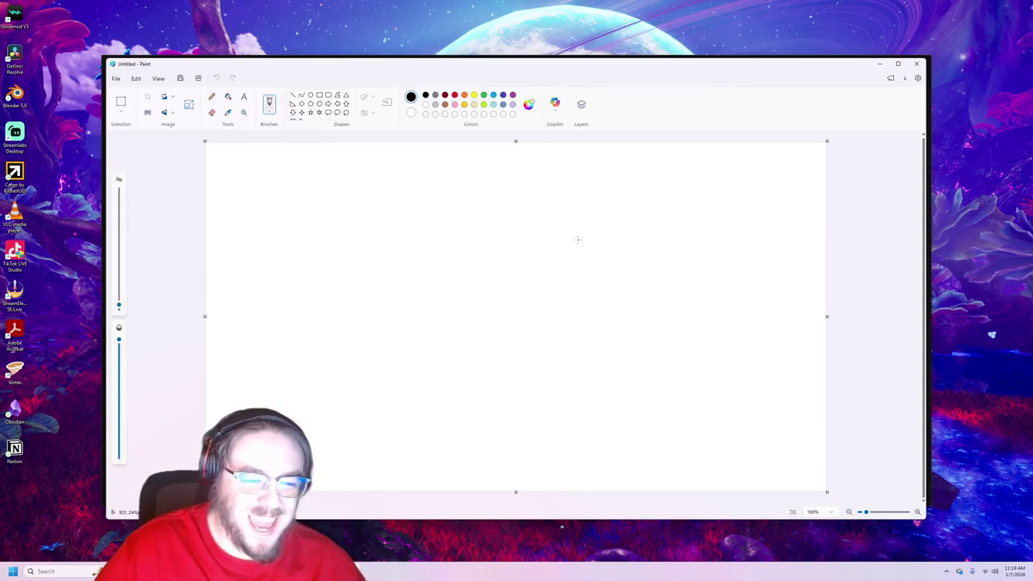
# - Pencil a large box with small corner marks, diagonal zig-zags inside, and a top-edge line
pyautogui.moveTo(578, 239)
pyautogui.mouseDown()
pyautogui.moveTo(465, 234)
pyautogui.moveTo(393, 250)
pyautogui.moveTo(379, 382)
pyautogui.moveTo(428, 427)
pyautogui.moveTo(623, 362)
pyautogui.moveTo(607, 241)
pyautogui.moveTo(572, 244)
pyautogui.mouseUp()
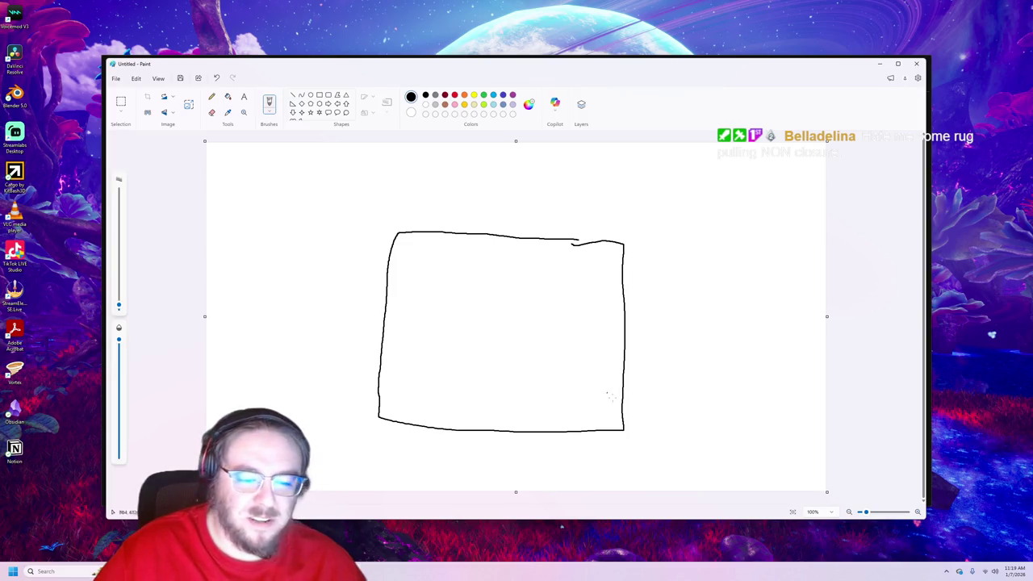
pyautogui.moveTo(587, 423)
pyautogui.mouseDown()
pyautogui.moveTo(601, 405)
pyautogui.moveTo(601, 426)
pyautogui.mouseUp()
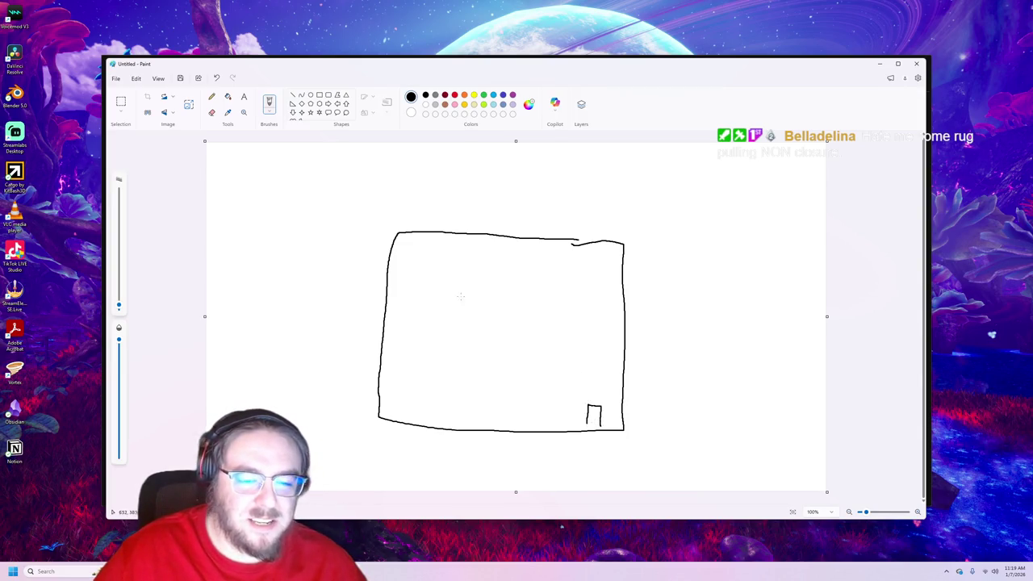
pyautogui.moveTo(401, 243)
pyautogui.mouseDown()
pyautogui.moveTo(413, 259)
pyautogui.moveTo(428, 234)
pyautogui.mouseUp()
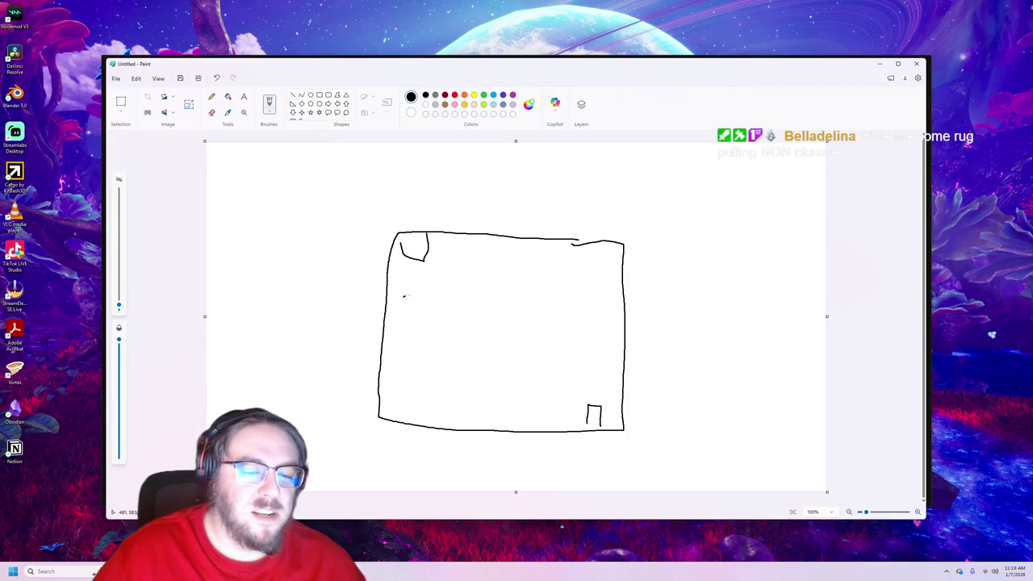
pyautogui.moveTo(404, 296)
pyautogui.mouseDown()
pyautogui.moveTo(510, 256)
pyautogui.moveTo(388, 292)
pyautogui.moveTo(573, 261)
pyautogui.moveTo(485, 294)
pyautogui.moveTo(498, 305)
pyautogui.moveTo(663, 280)
pyautogui.moveTo(409, 373)
pyautogui.moveTo(596, 347)
pyautogui.moveTo(505, 409)
pyautogui.moveTo(598, 387)
pyautogui.mouseUp()
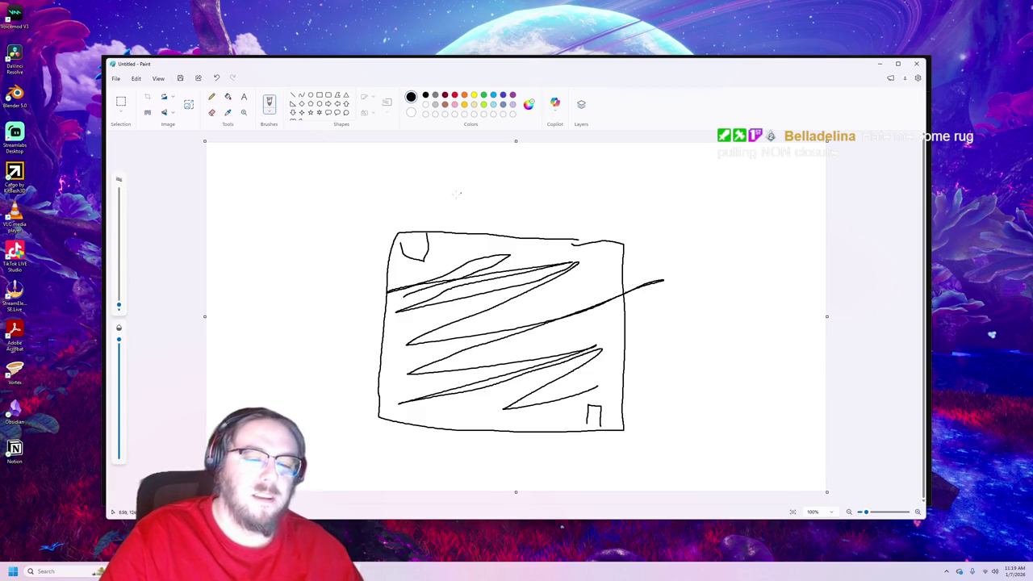
pyautogui.moveTo(420, 239); pyautogui.dragTo(463, 244)
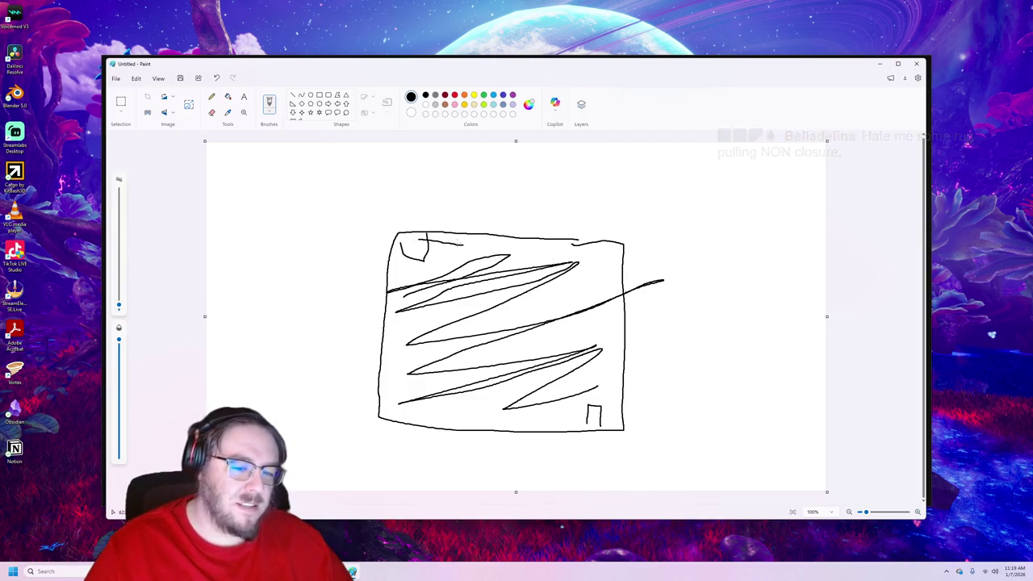
# - Add a rising stroke and a small loop at the box's top-left, then close Paint
pyautogui.moveTo(459, 242)
pyautogui.mouseDown()
pyautogui.moveTo(459, 230)
pyautogui.moveTo(474, 224)
pyautogui.moveTo(549, 220)
pyautogui.moveTo(628, 232)
pyautogui.moveTo(649, 289)
pyautogui.moveTo(651, 419)
pyautogui.moveTo(589, 433)
pyautogui.moveTo(587, 414)
pyautogui.mouseUp()
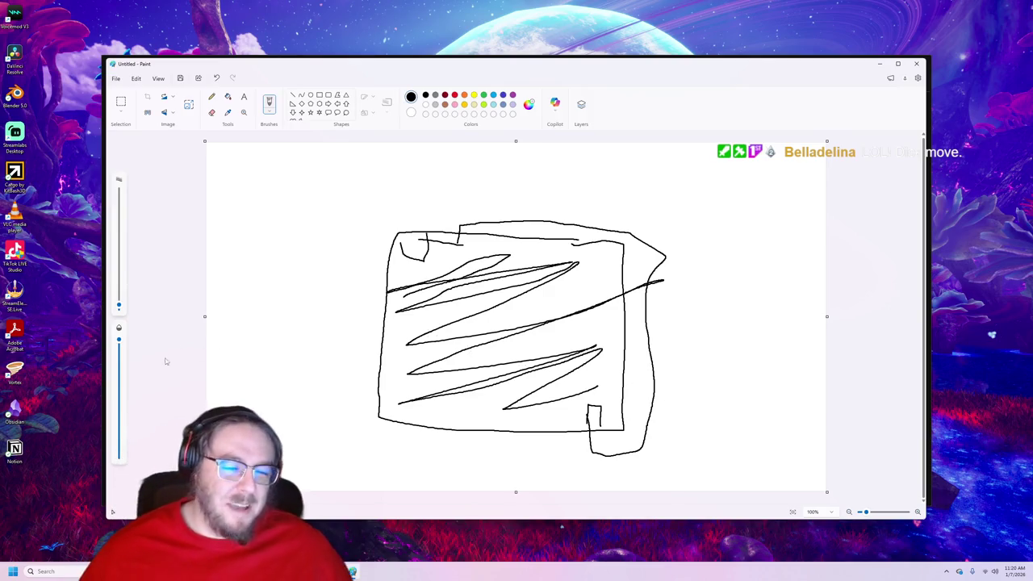
pyautogui.moveTo(428, 235)
pyautogui.mouseDown()
pyautogui.moveTo(432, 254)
pyautogui.moveTo(462, 239)
pyautogui.moveTo(427, 233)
pyautogui.mouseUp()
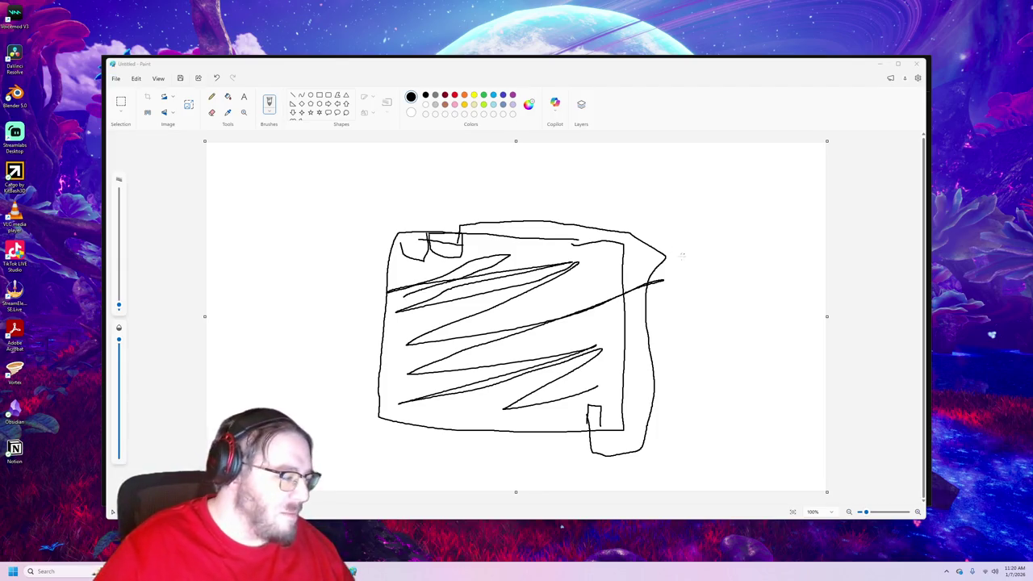
pyautogui.click(916, 64)
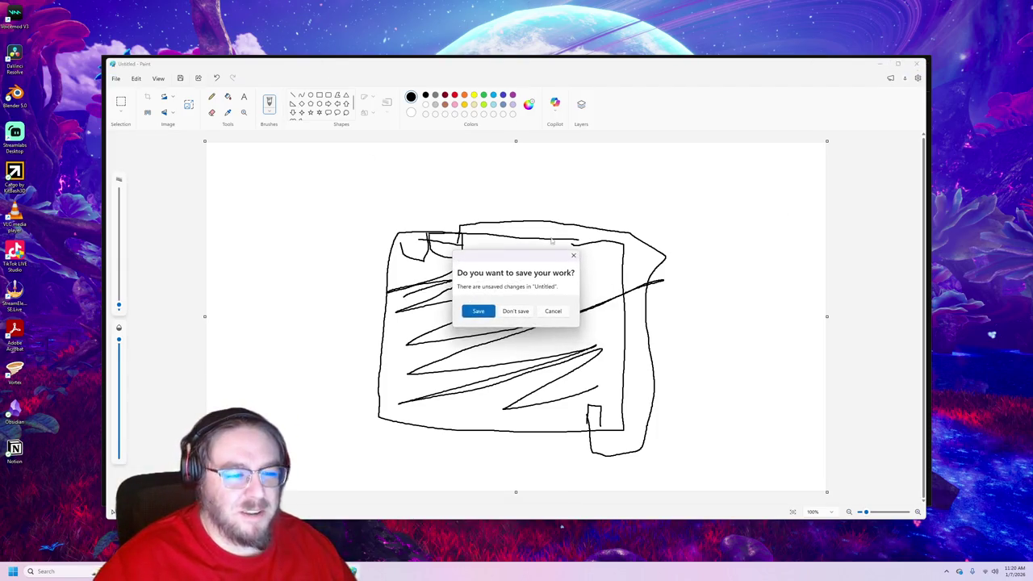
# - Close the Paint sketch without saving it
pyautogui.click(516, 311)
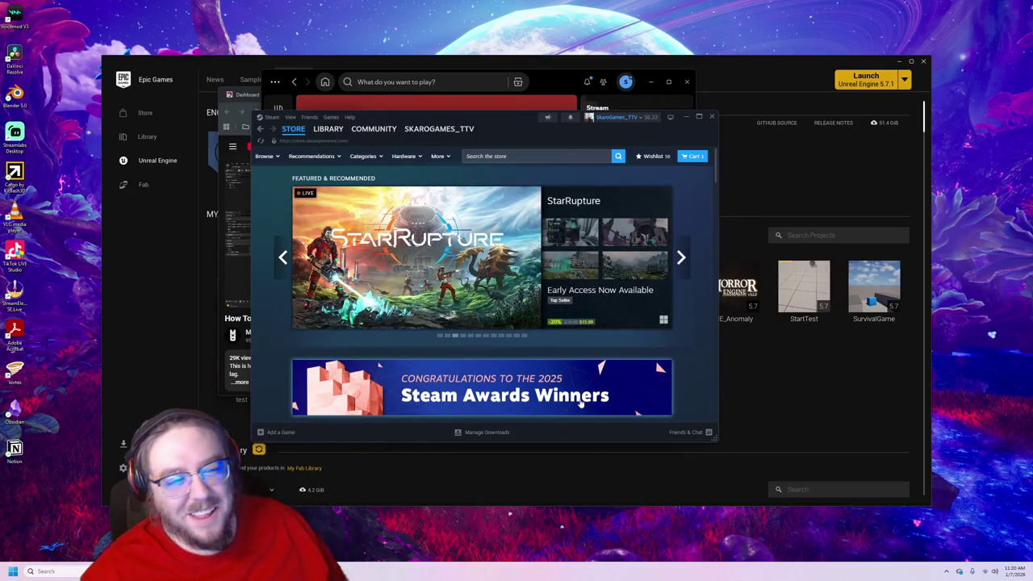
# - Open the Steam shopping cart containing Forgot
pyautogui.click(692, 157)
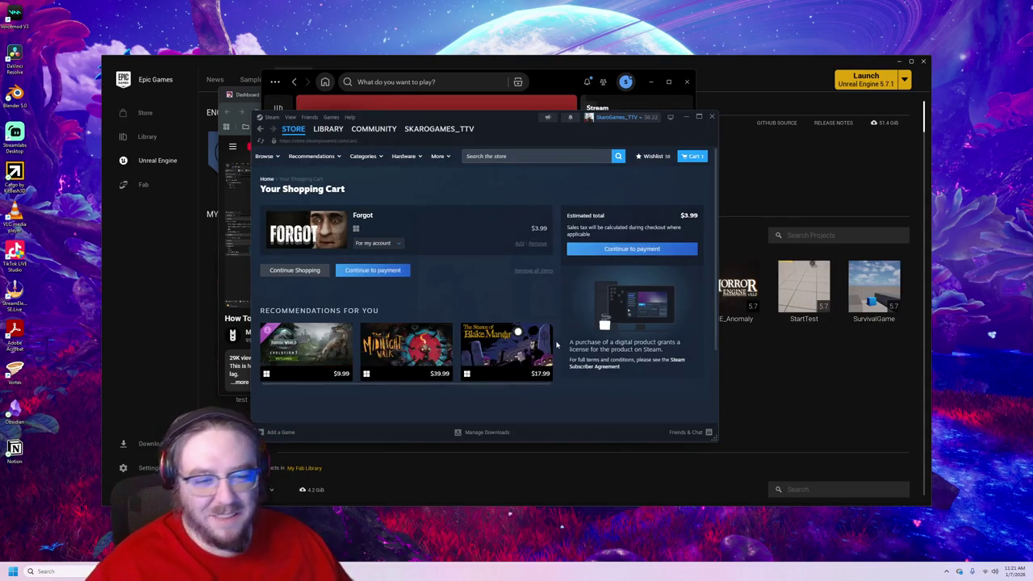